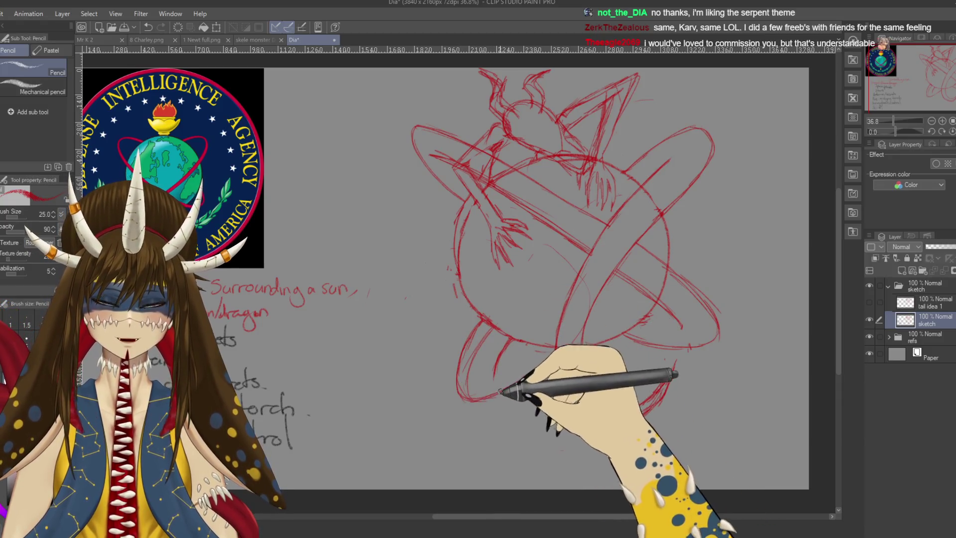
Sketch a looping coil, an upper-right stroke and a long diagonal across the planet in red pencil
left_click_drag(587, 349, 576, 345)
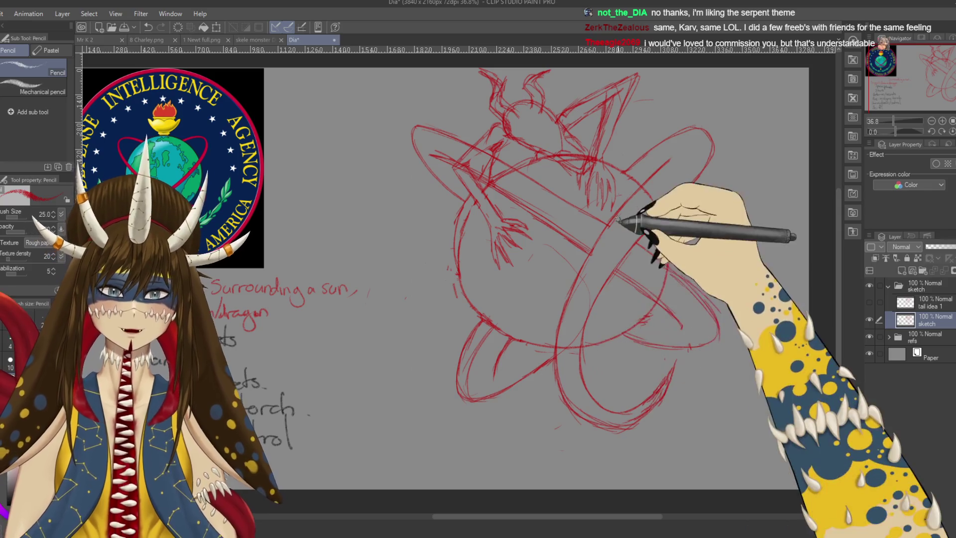
left_click_drag(625, 172, 675, 133)
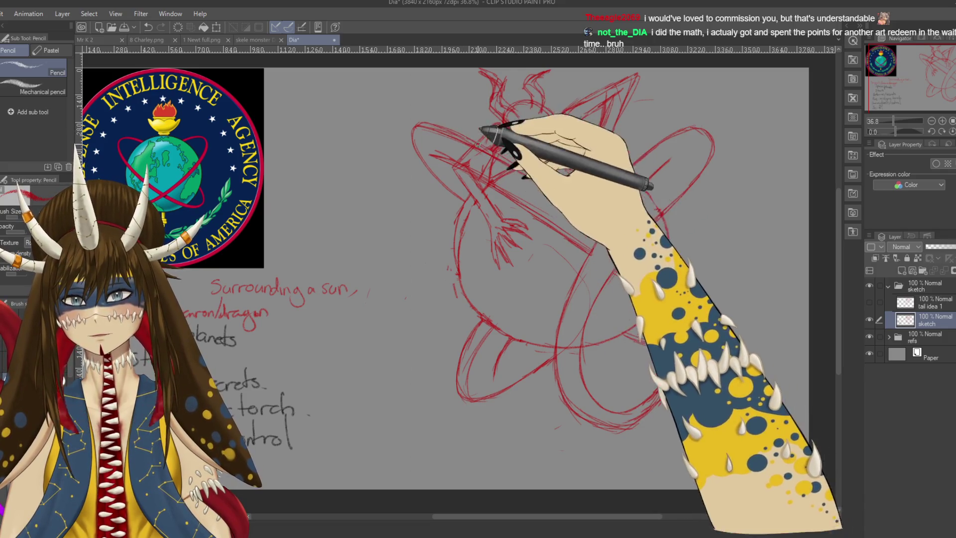
left_click_drag(468, 139, 607, 221)
Erase stray lines from the rough coil strokes, then go back to the pencil
key("e")
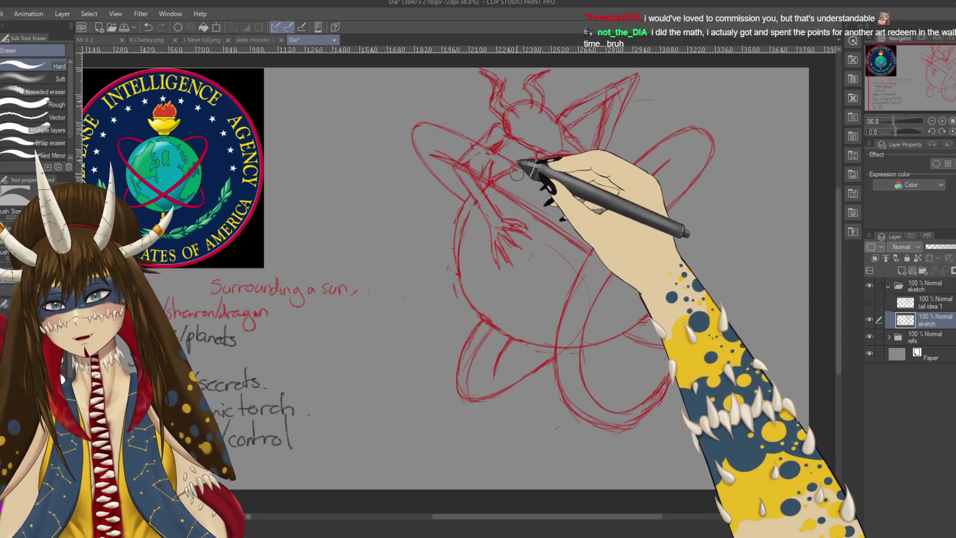
key("p")
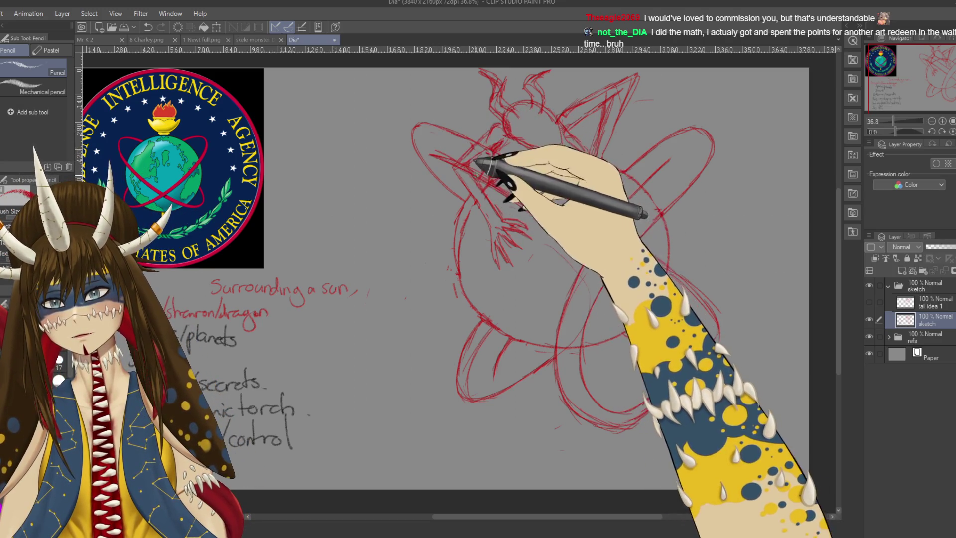
key("e")
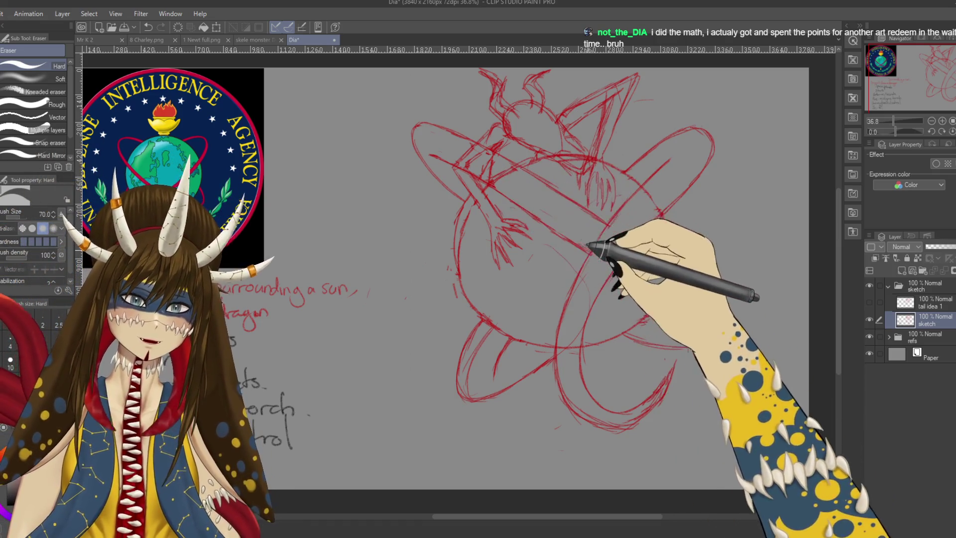
left_click_drag(586, 240, 541, 179)
left_click_drag(590, 219, 587, 269)
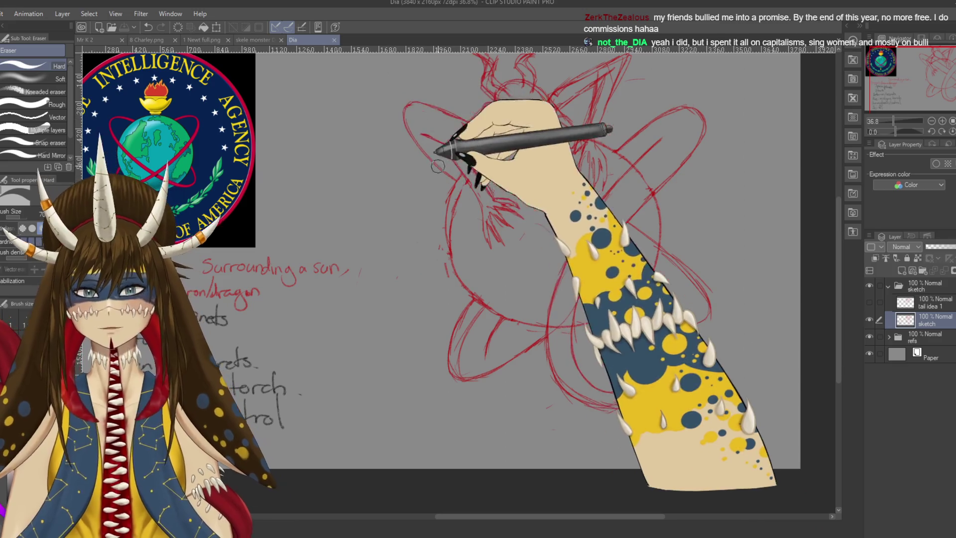
key("p")
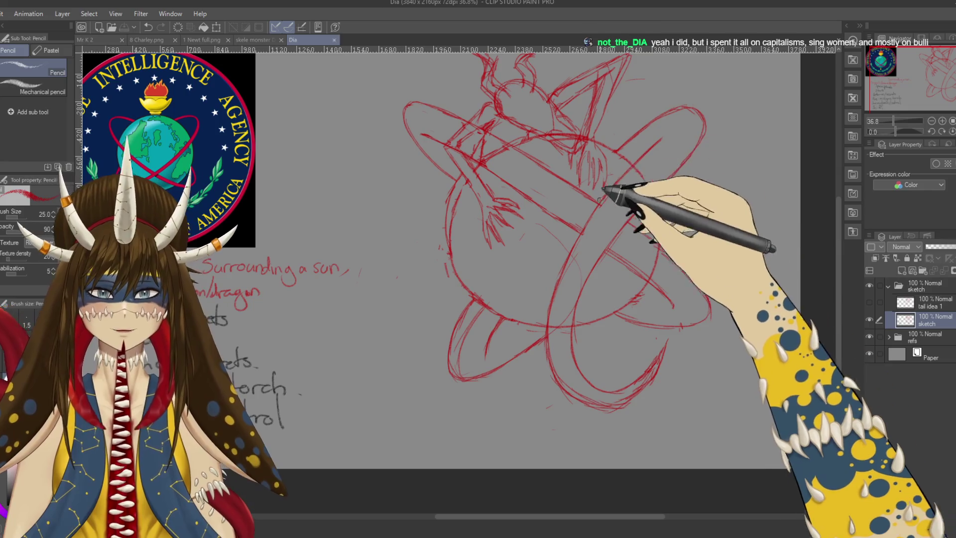
left_click_drag(634, 169, 645, 209)
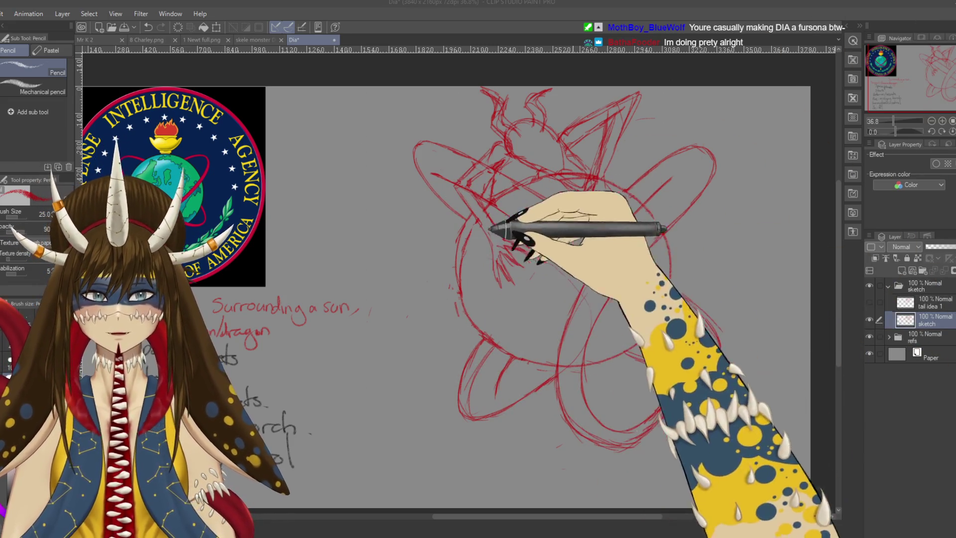
key("ctrl+v")
Paste the close-up Komodo head photo, enlarge and tilt it, and place it lower left
left_click_drag(350, 349, 454, 332)
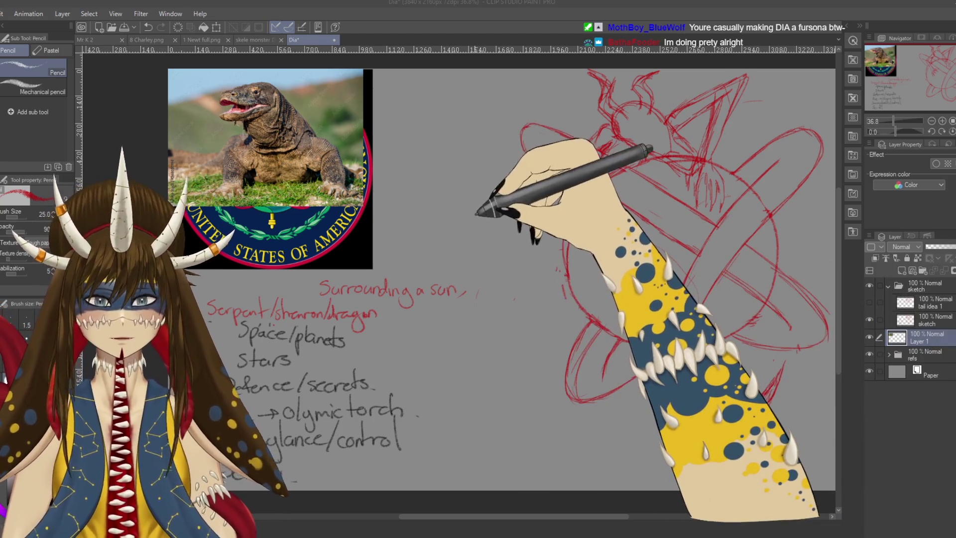
key("ctrl+v")
key("ctrl+t")
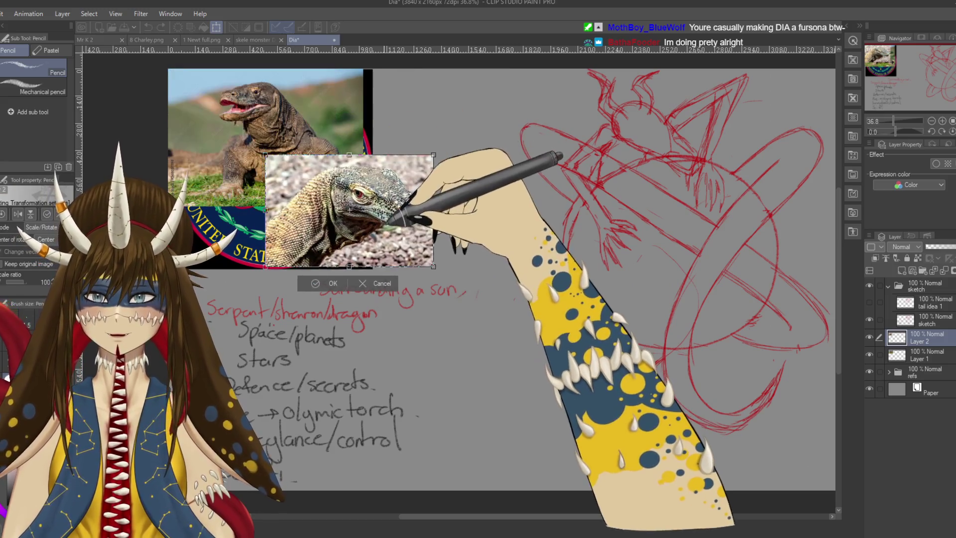
left_click_drag(433, 266, 508, 316)
mouse_move(512, 363)
left_mouse_down()
mouse_move(451, 363)
mouse_move(488, 324)
left_mouse_up()
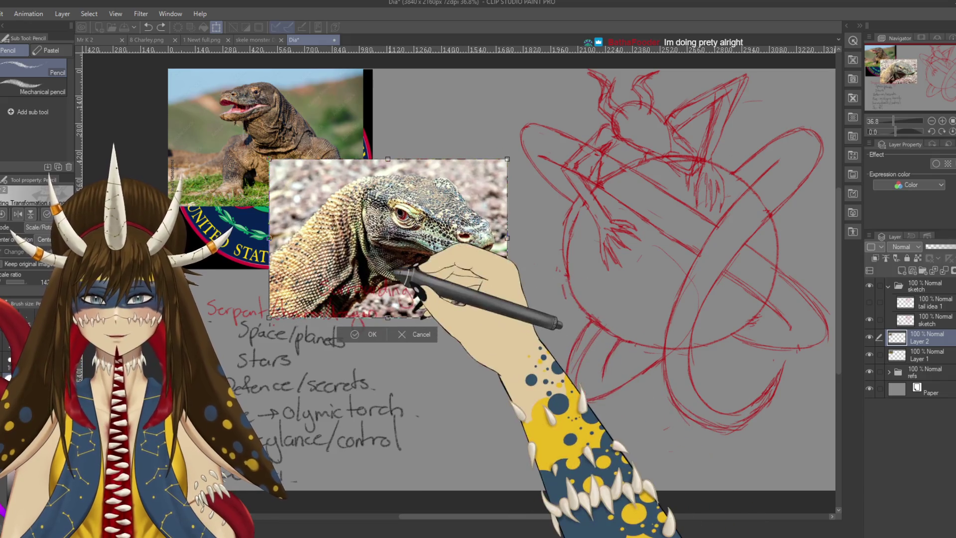
left_click_drag(393, 273, 379, 305)
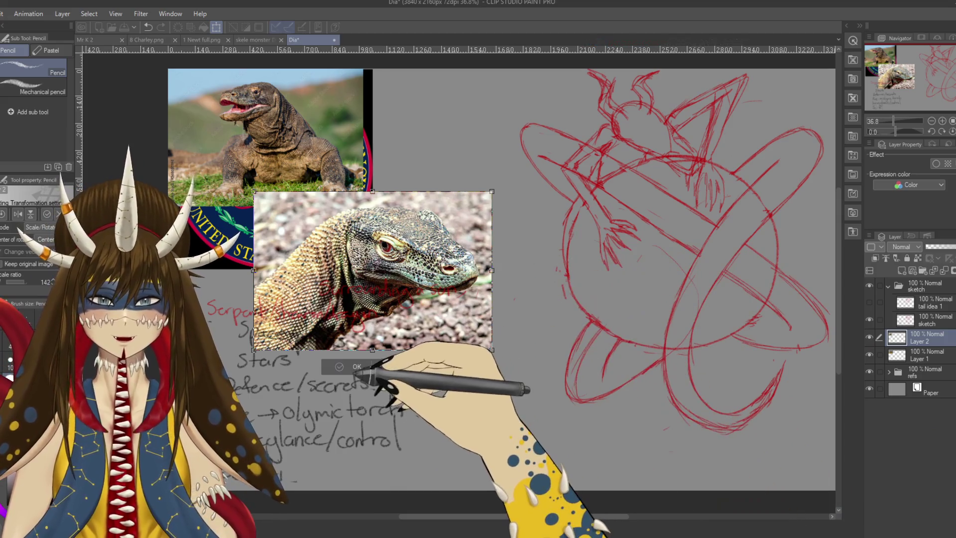
left_click(339, 366)
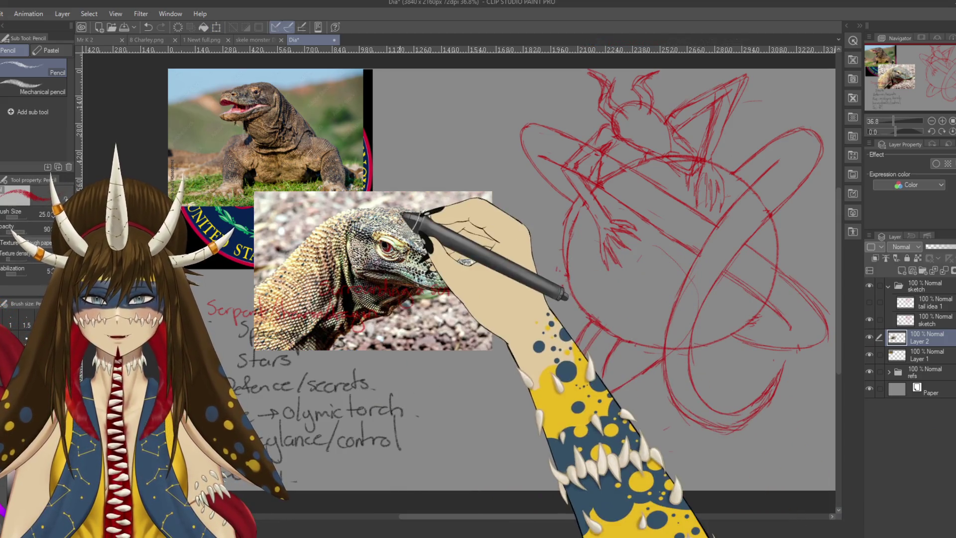
Merge tail idea 1 into the sketch layer and zoom in on the serpent's head
left_click(931, 320)
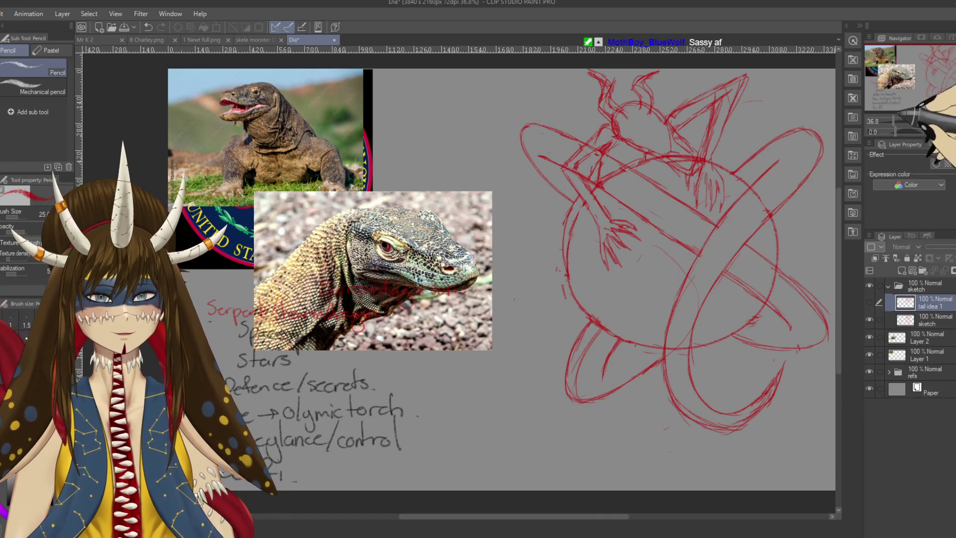
key("ctrl+e")
left_click_drag(653, 296, 607, 304)
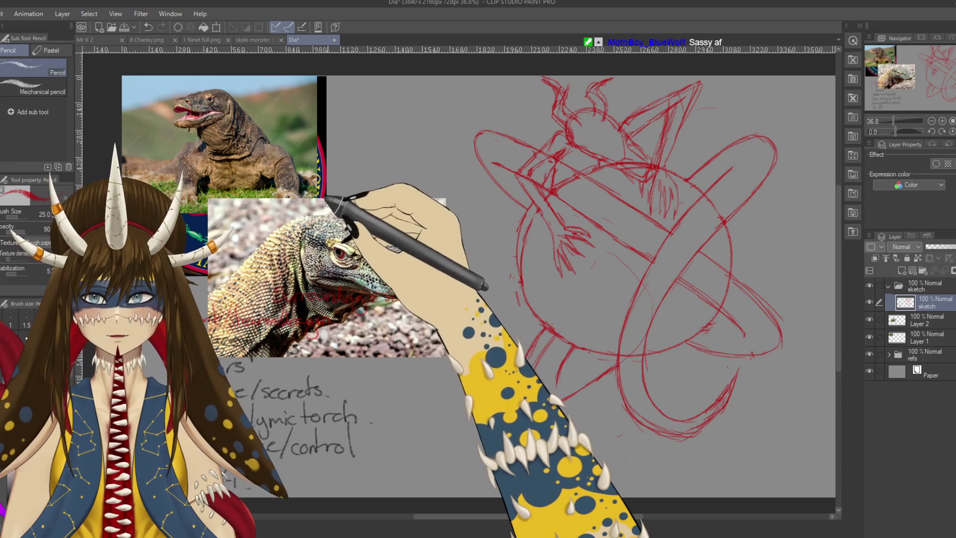
left_click_drag(361, 223, 343, 248)
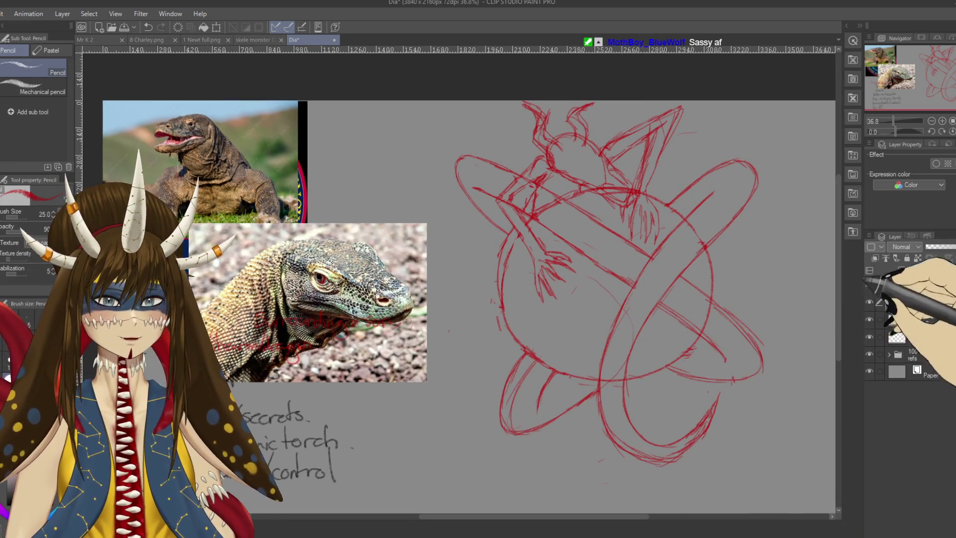
key("ctrl+plus")
key("ctrl+plus")
mouse_move(682, 192)
left_mouse_down()
mouse_move(610, 284)
mouse_move(499, 216)
left_mouse_up()
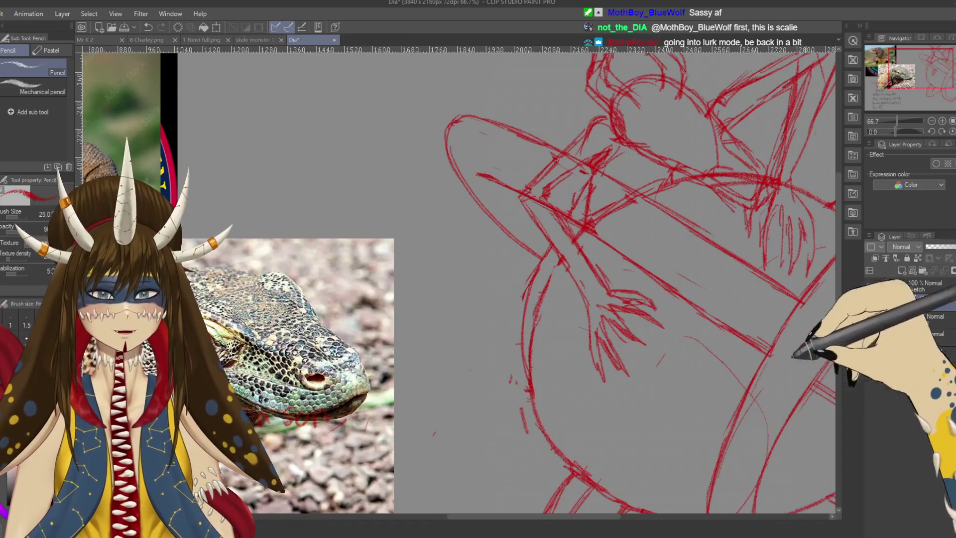
Scale up the Komodo head photo, then return to the sketch layer
key("ctrl+t")
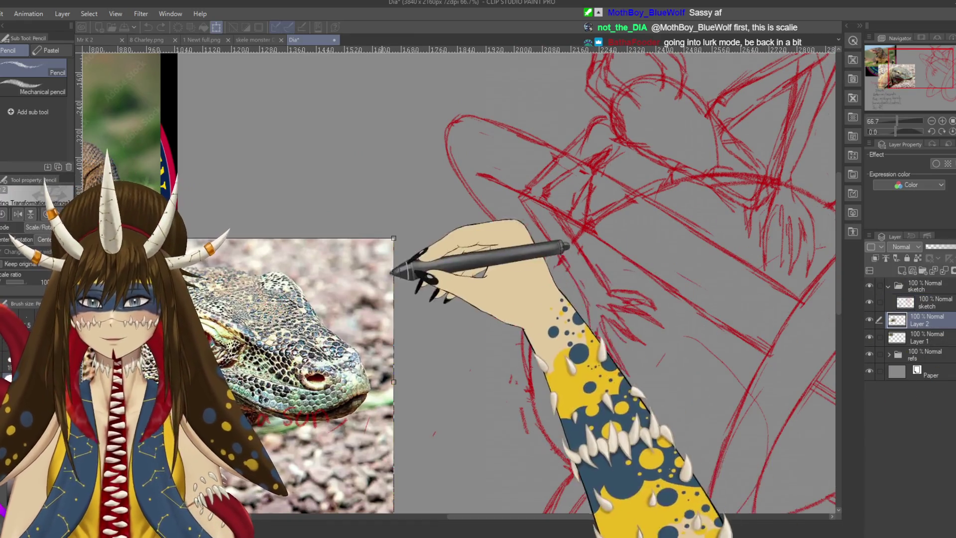
left_click_drag(394, 239, 522, 98)
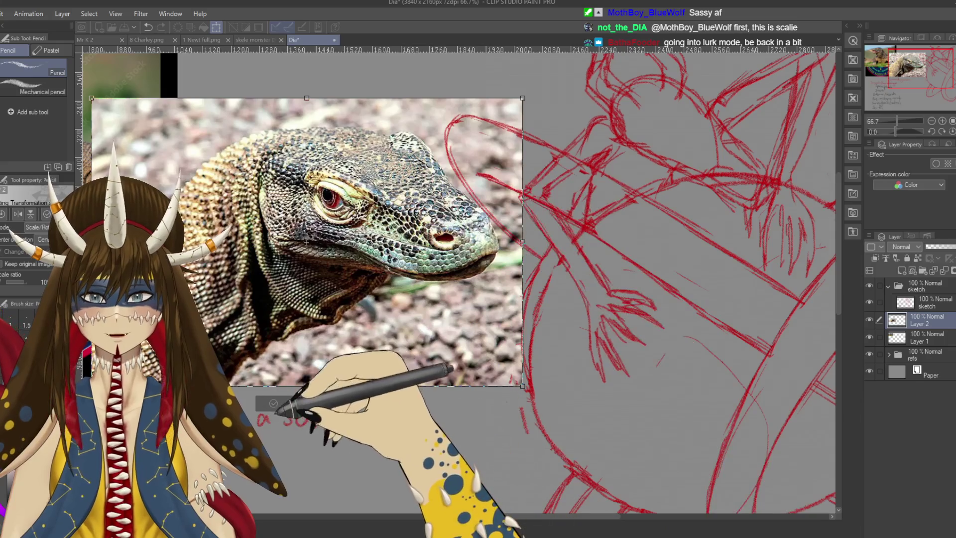
left_click(288, 404)
left_click_drag(605, 289, 519, 338)
left_click(905, 303)
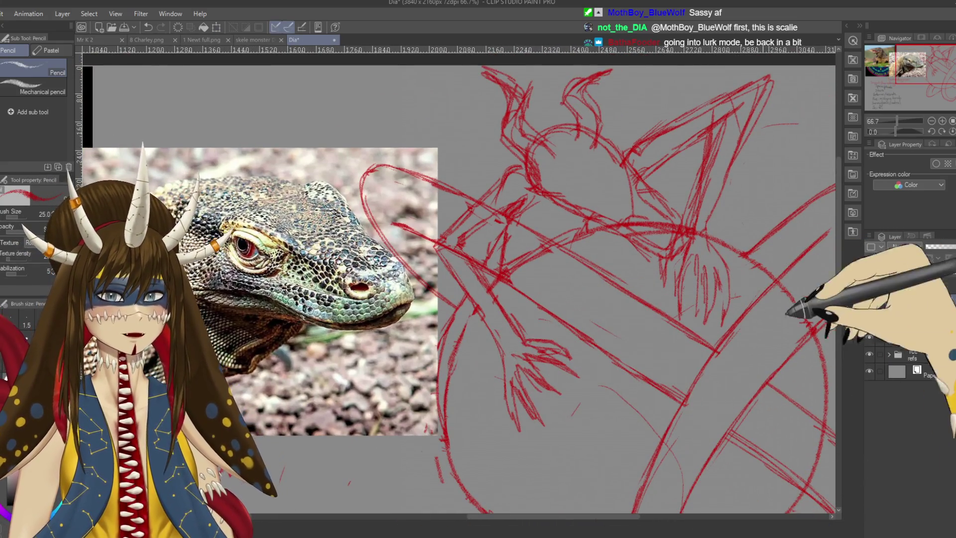
left_click_drag(662, 219, 657, 240)
Save the drawing and erase stray lines near the serpent's head
key("ctrl+s")
key("e")
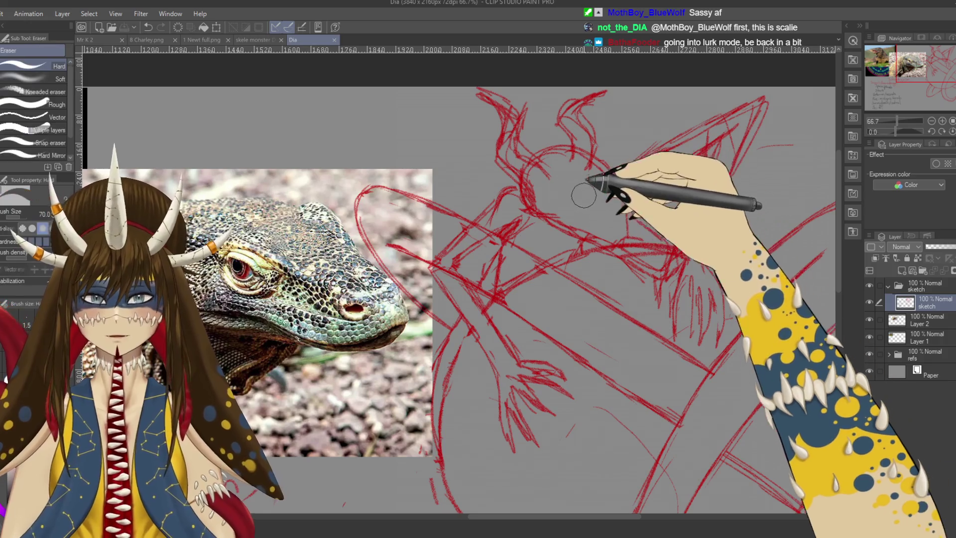
left_click_drag(594, 157, 623, 202)
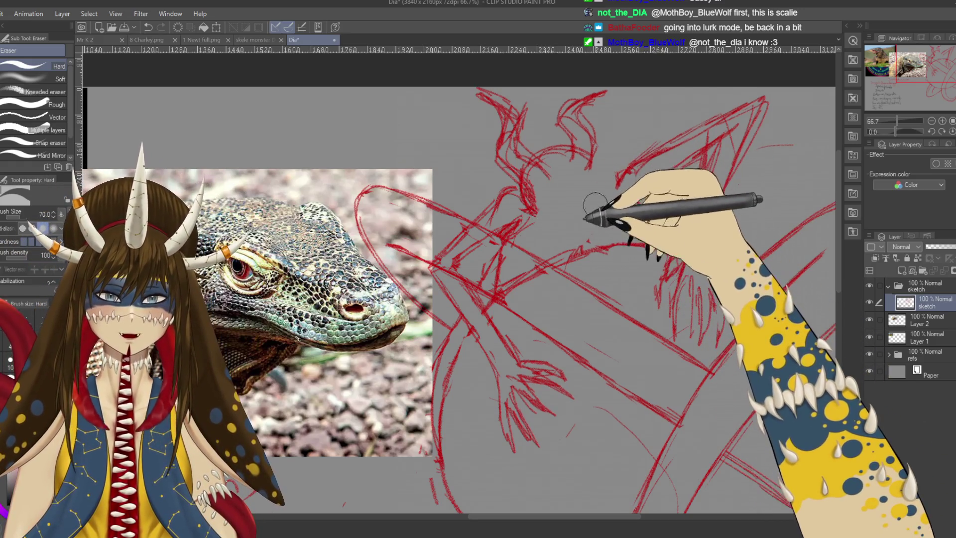
Redraw a small line on the serpent's head, undo a stray squiggle near the snout, and save
key("p")
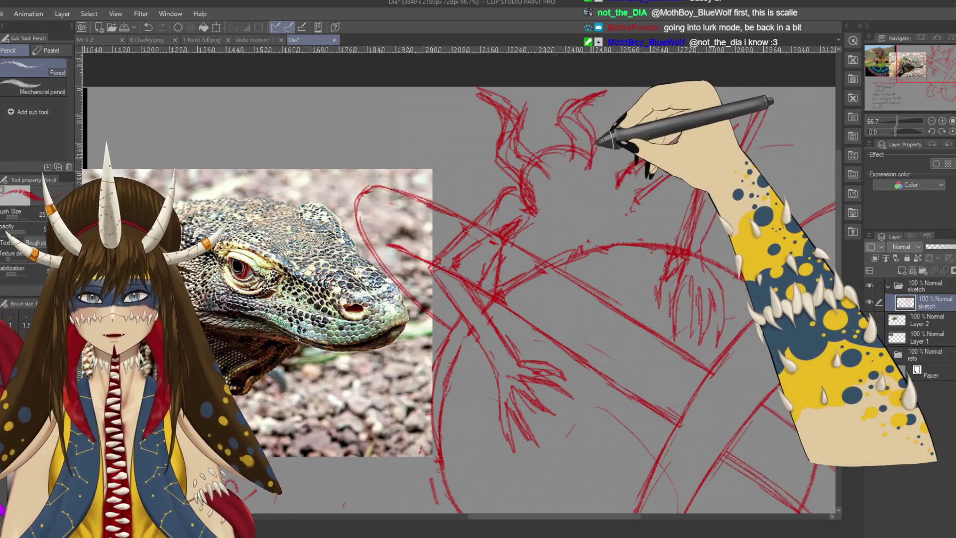
left_click_drag(587, 159, 586, 167)
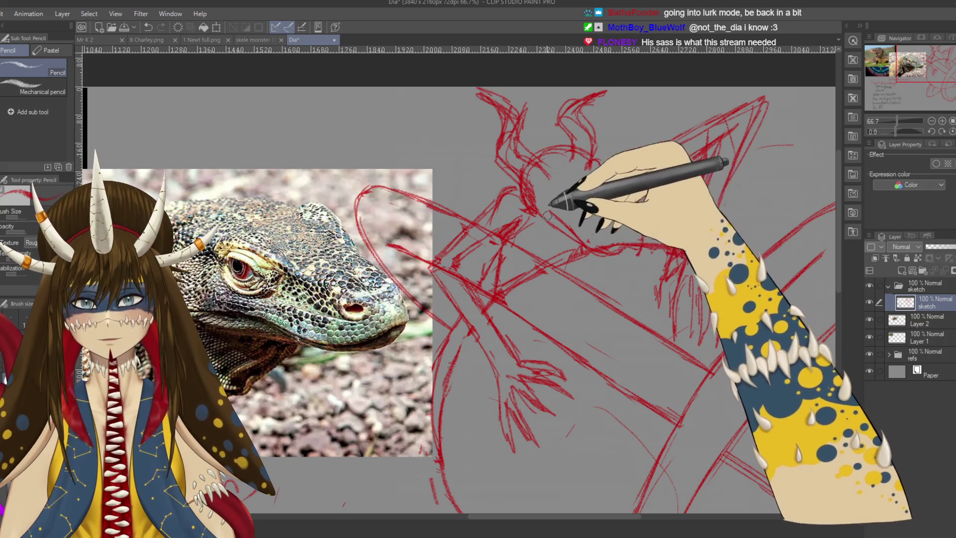
key("e")
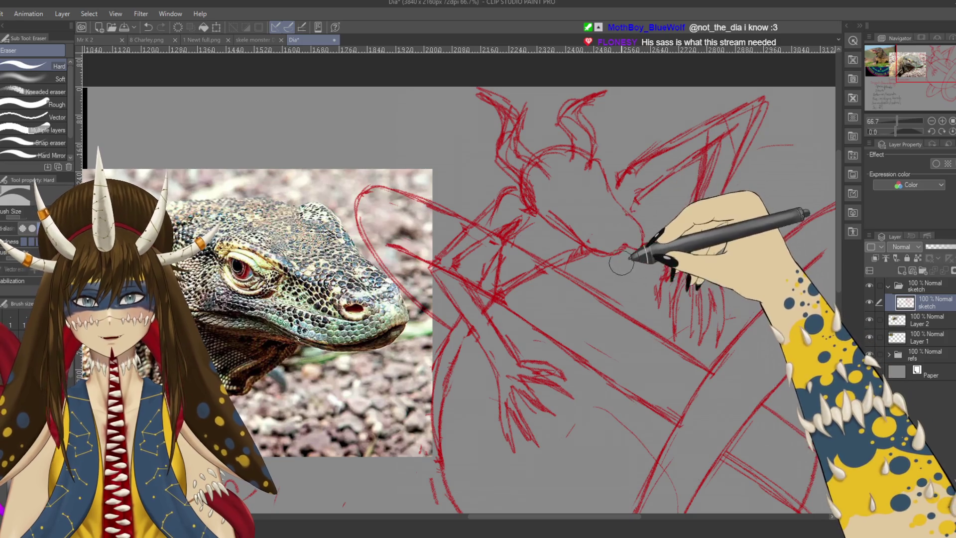
key("p")
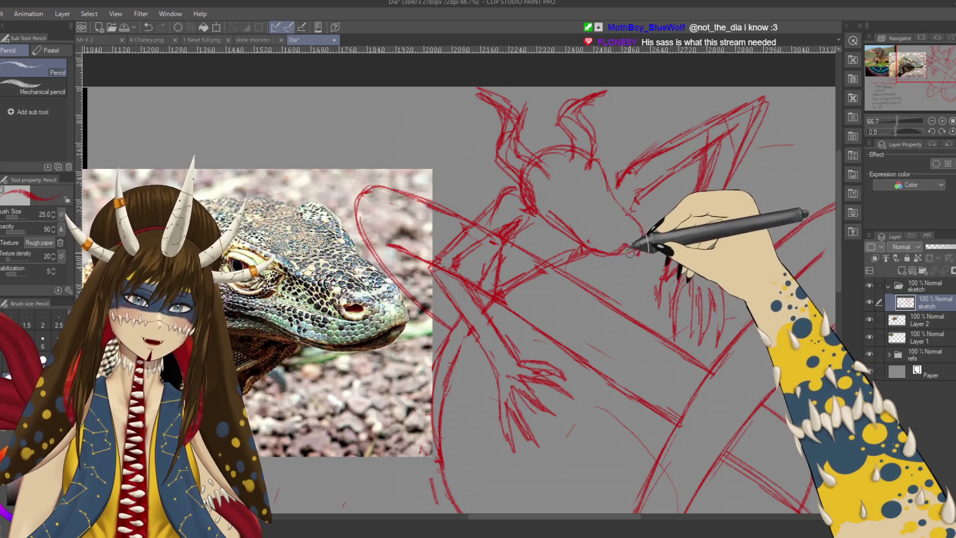
left_click_drag(630, 272, 618, 266)
key("ctrl+z")
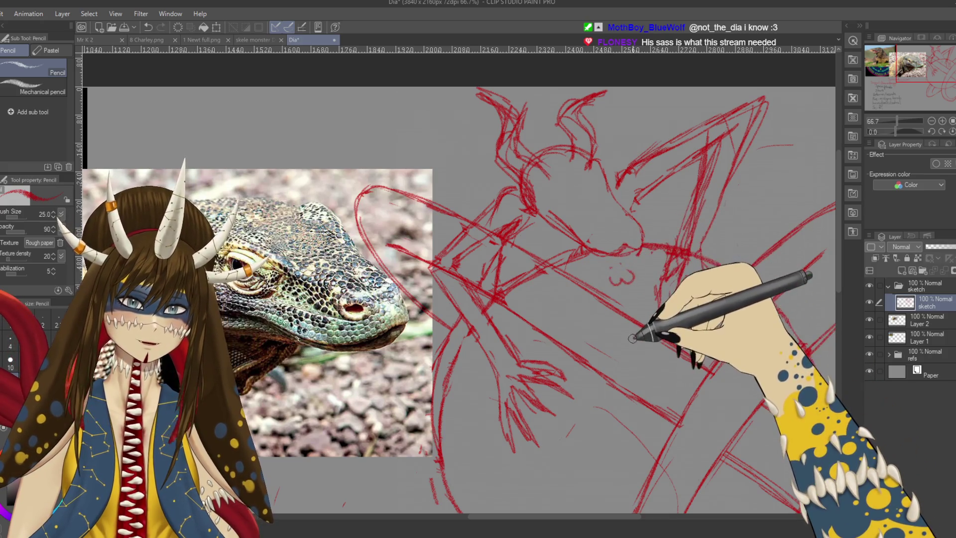
key("ctrl+s")
left_click_drag(628, 307, 612, 294)
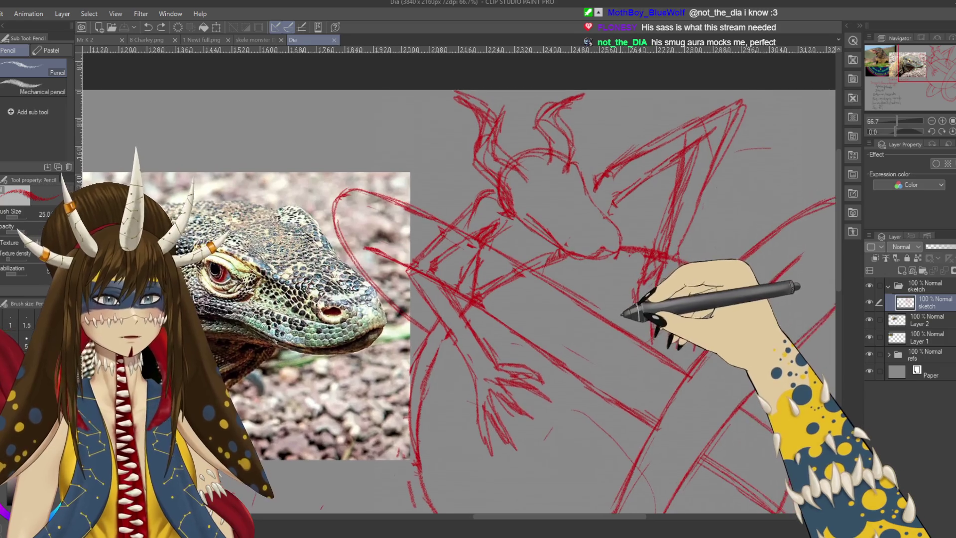
Add short red strokes along the serpent's jaw, erasing and undoing misstrokes, then save
key("e")
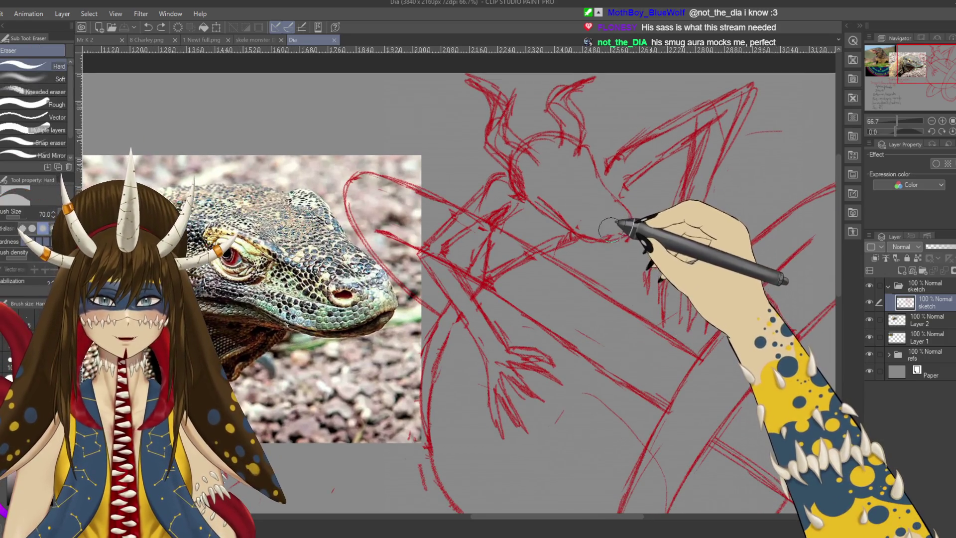
key("p")
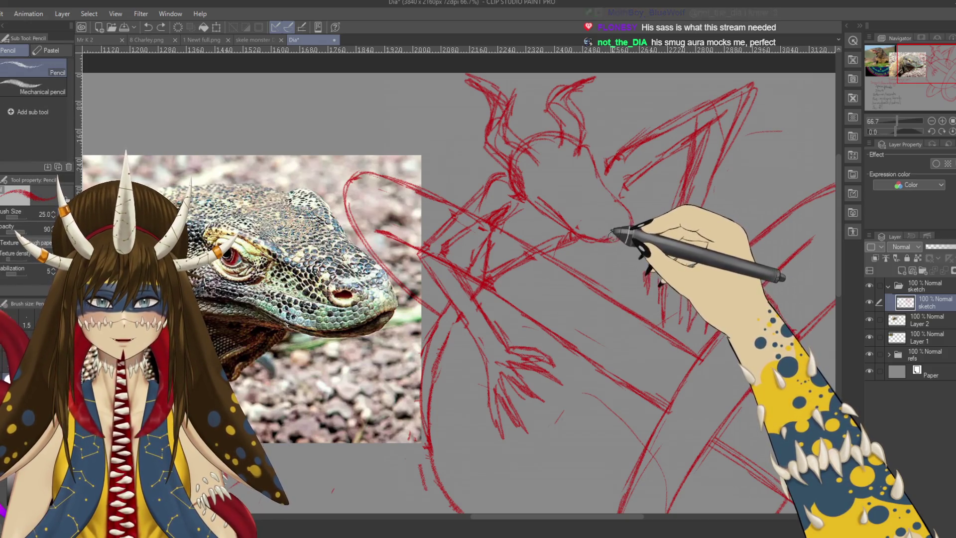
left_click_drag(626, 229, 617, 232)
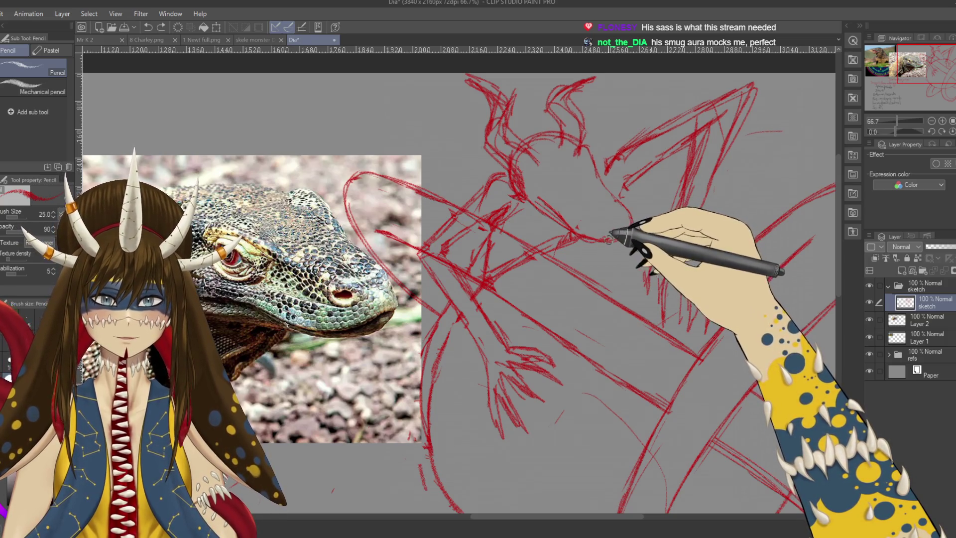
left_click_drag(618, 229, 628, 226)
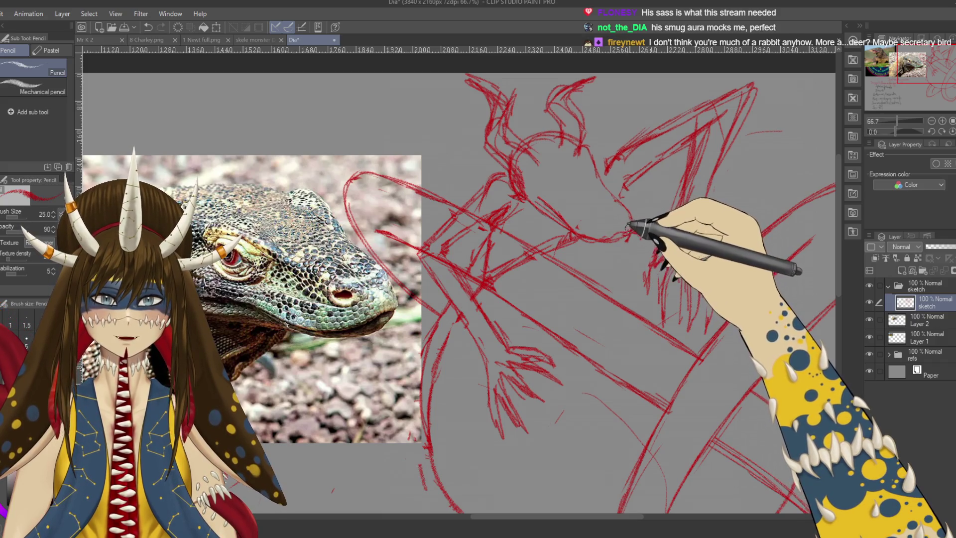
key("e")
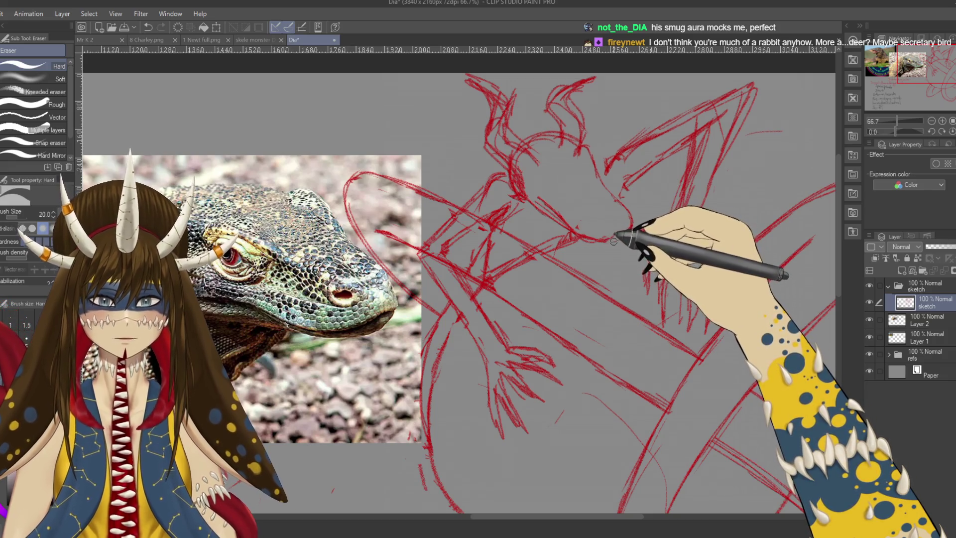
key("p")
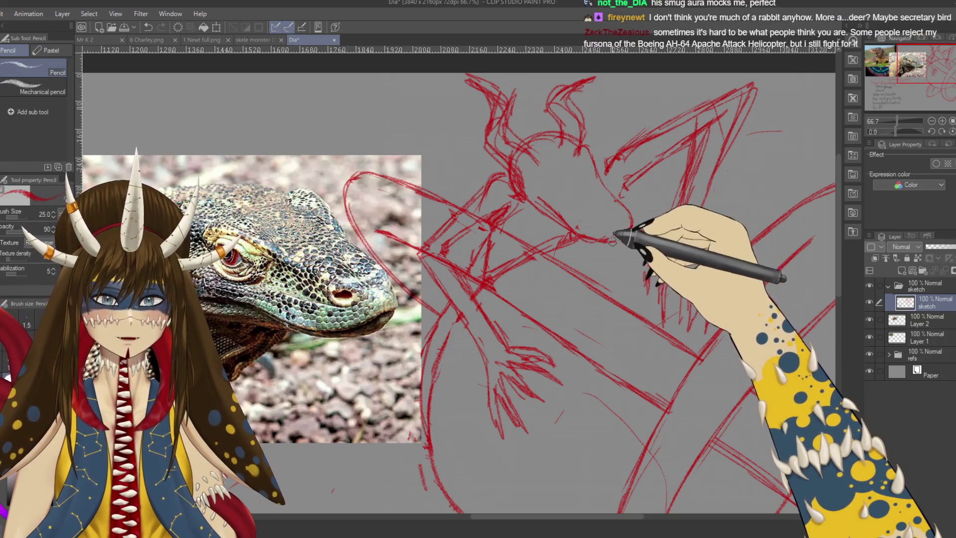
key("e")
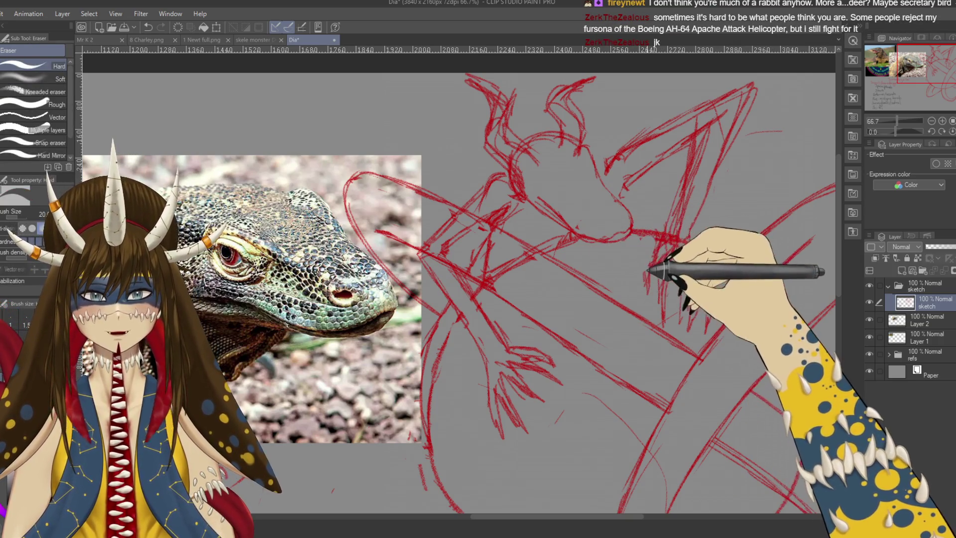
left_click_drag(642, 269, 626, 281)
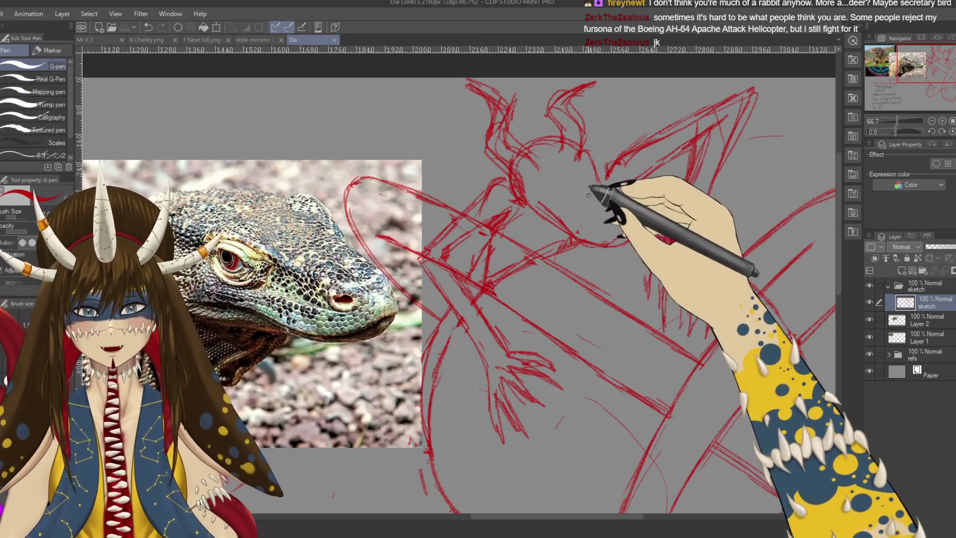
key("p")
key("ctrl+z")
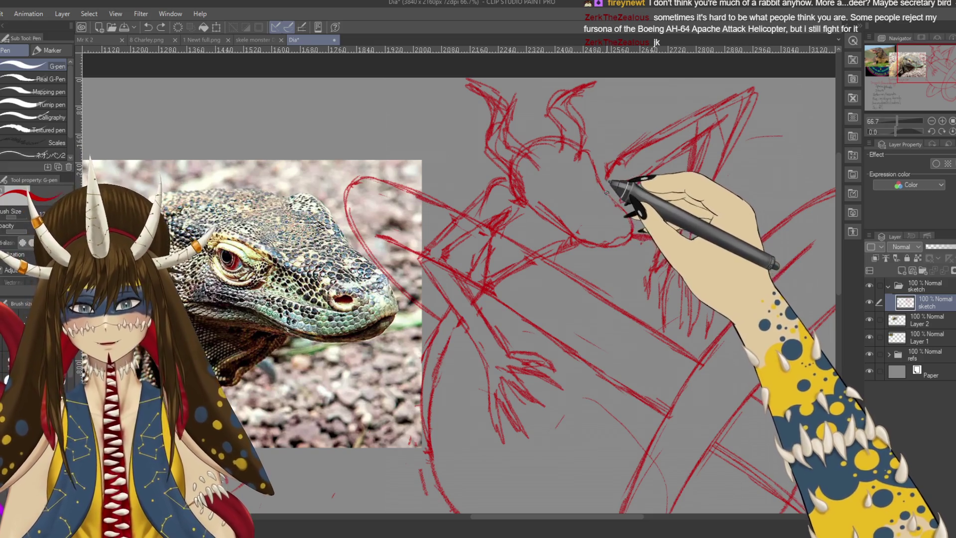
key("p")
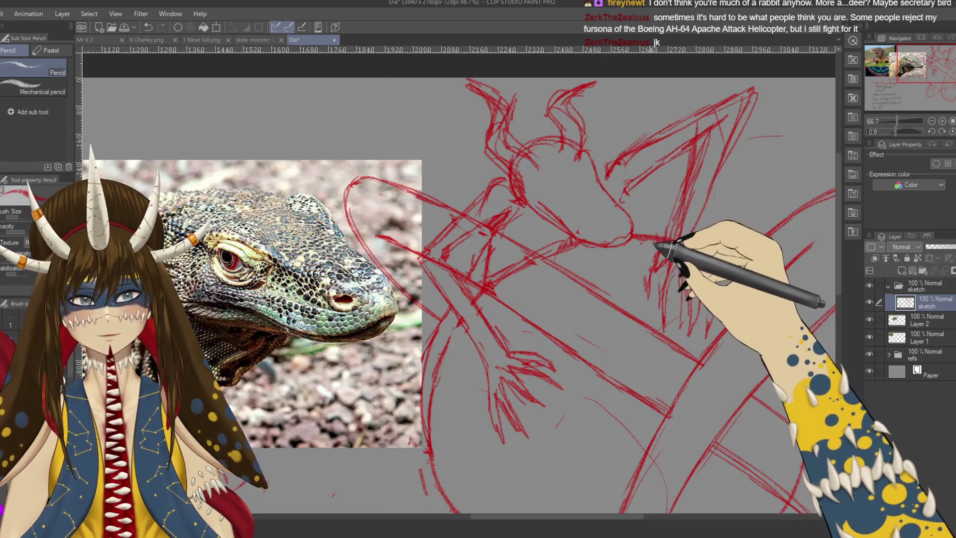
key("ctrl+s")
left_click_drag(661, 277, 673, 279)
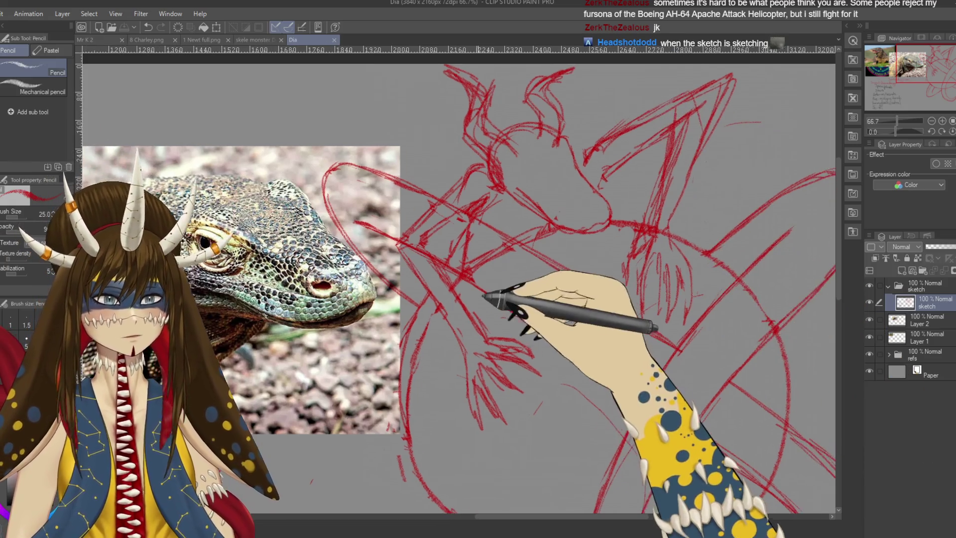
Draw the eye circle, ear and snout lines, and a small nostril loop, then save
mouse_move(521, 310)
left_mouse_down()
mouse_move(487, 299)
mouse_move(534, 278)
left_mouse_up()
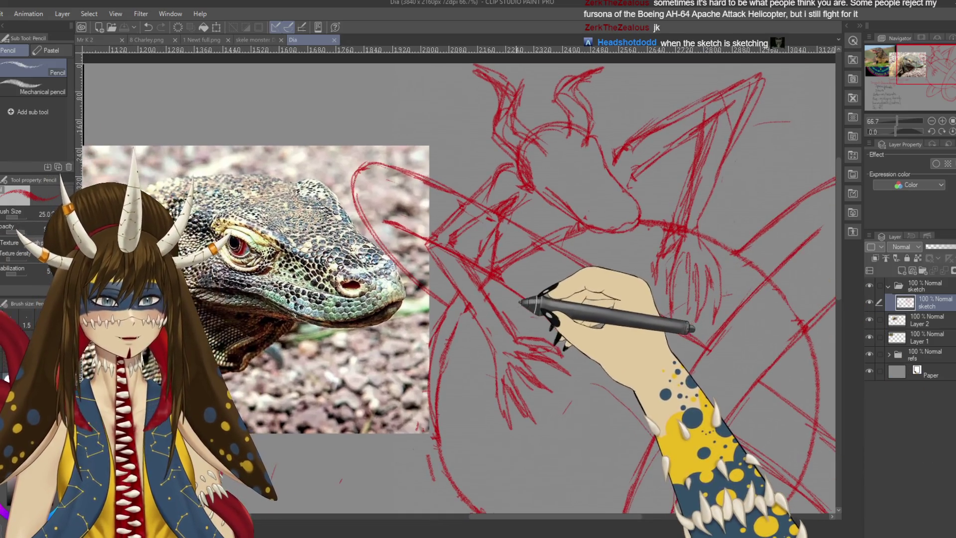
left_click_drag(454, 264, 559, 287)
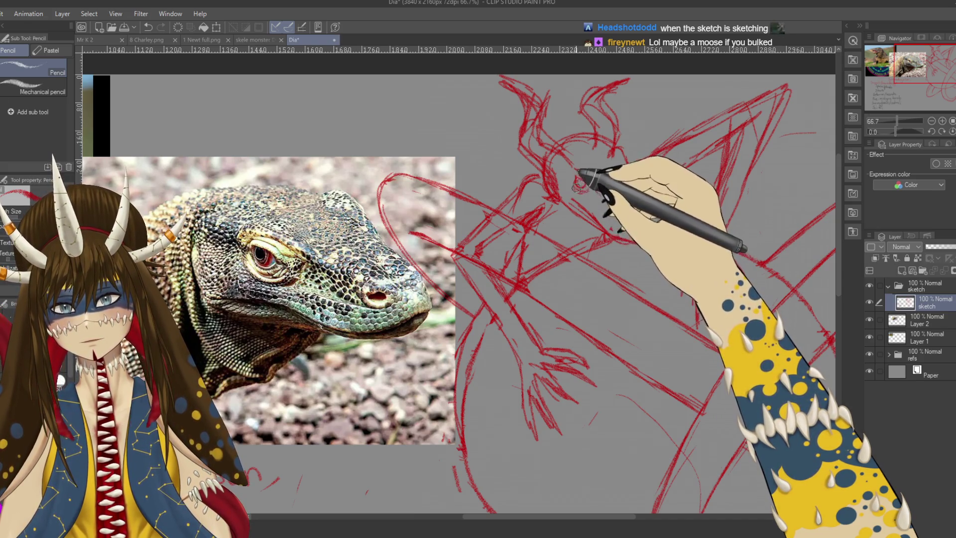
mouse_move(577, 186)
left_mouse_down()
mouse_move(597, 167)
mouse_move(632, 196)
left_mouse_up()
left_click_drag(615, 229, 640, 213)
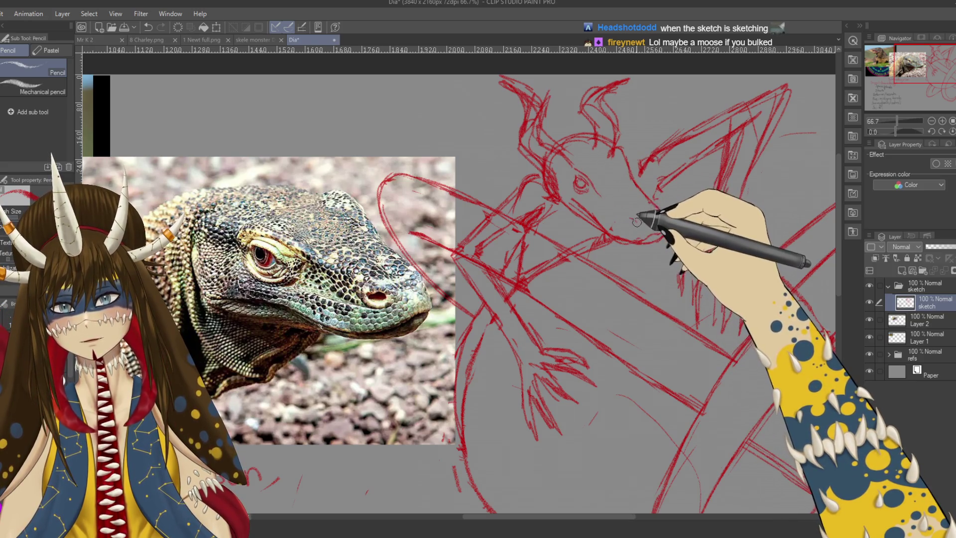
left_click_drag(632, 219, 635, 223)
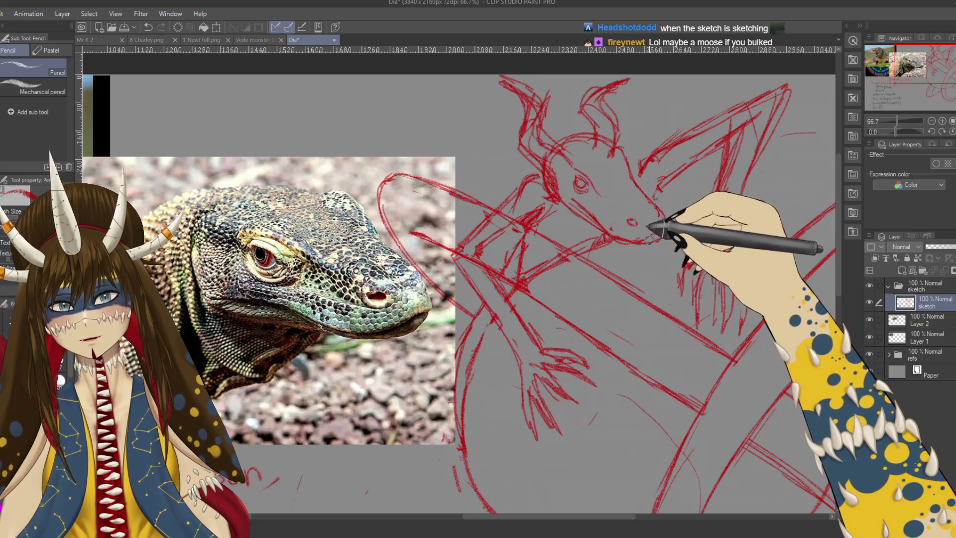
key("ctrl+s")
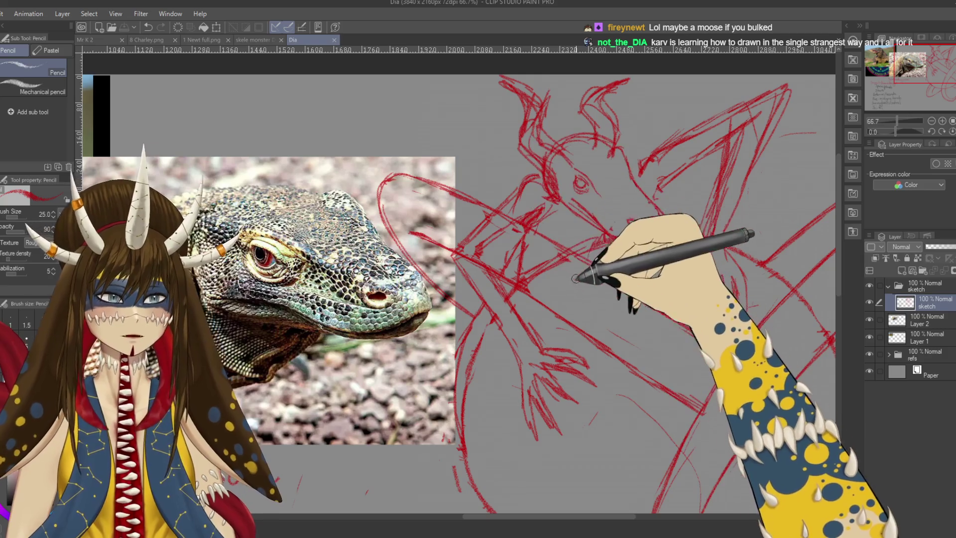
left_click_drag(625, 267, 606, 258)
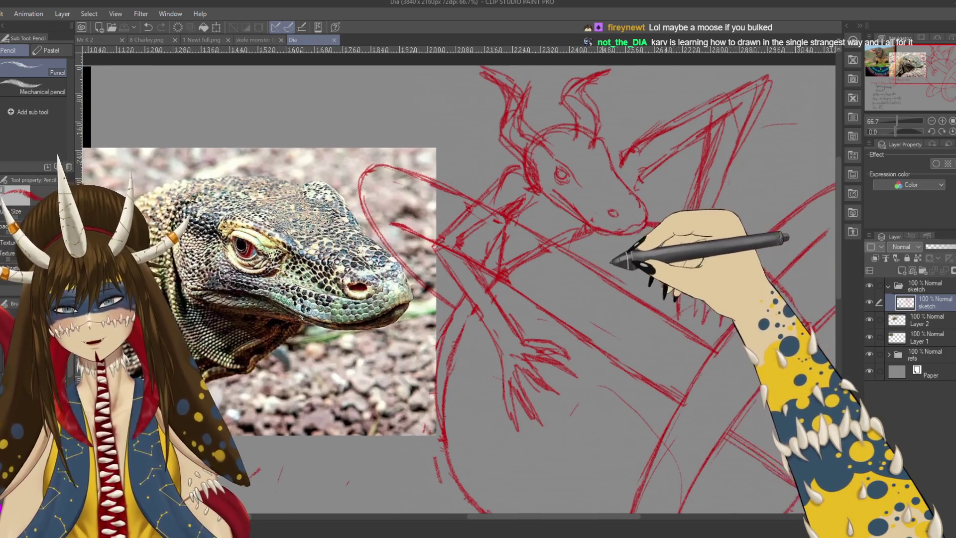
Erase rough lines around the head's brow and ear, then redraw them cleaner in pencil
key("e")
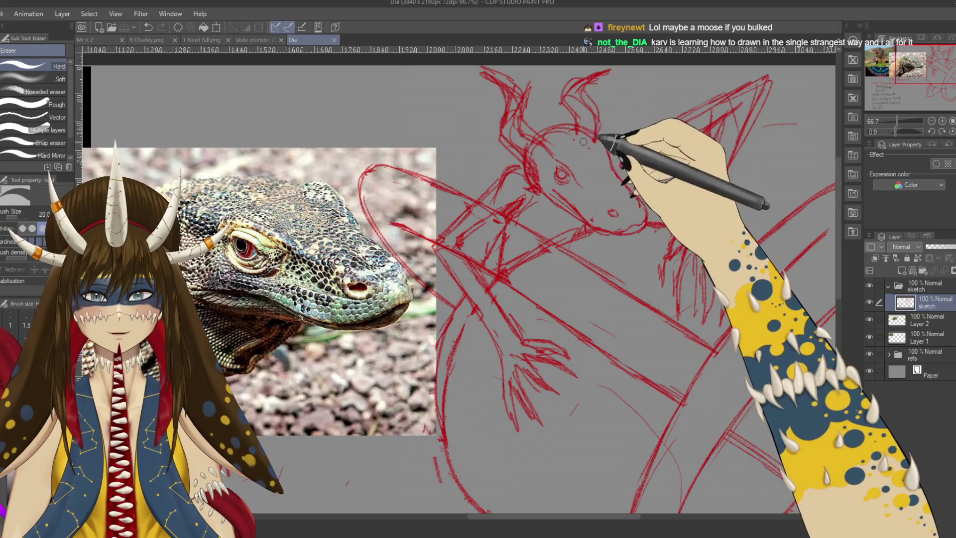
left_click_drag(575, 130, 599, 131)
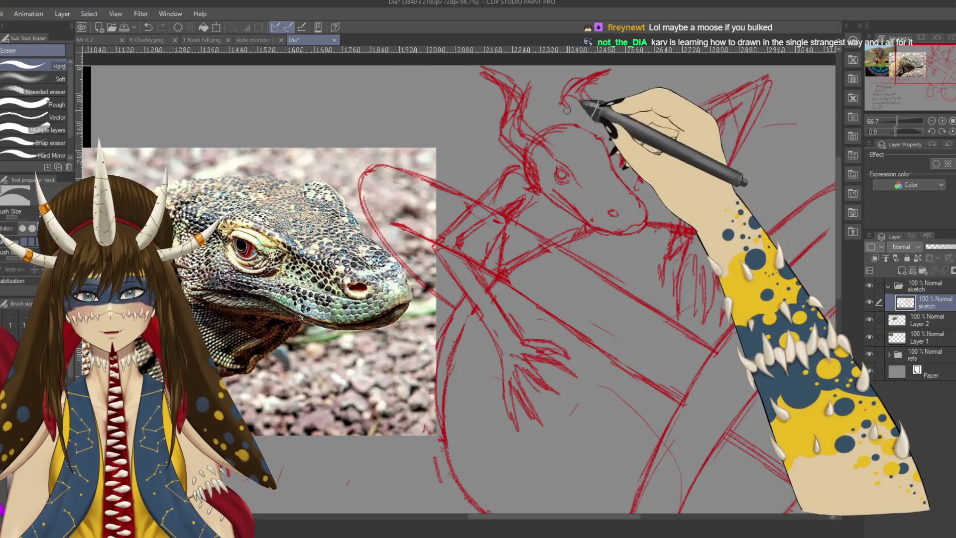
left_click_drag(540, 130, 538, 178)
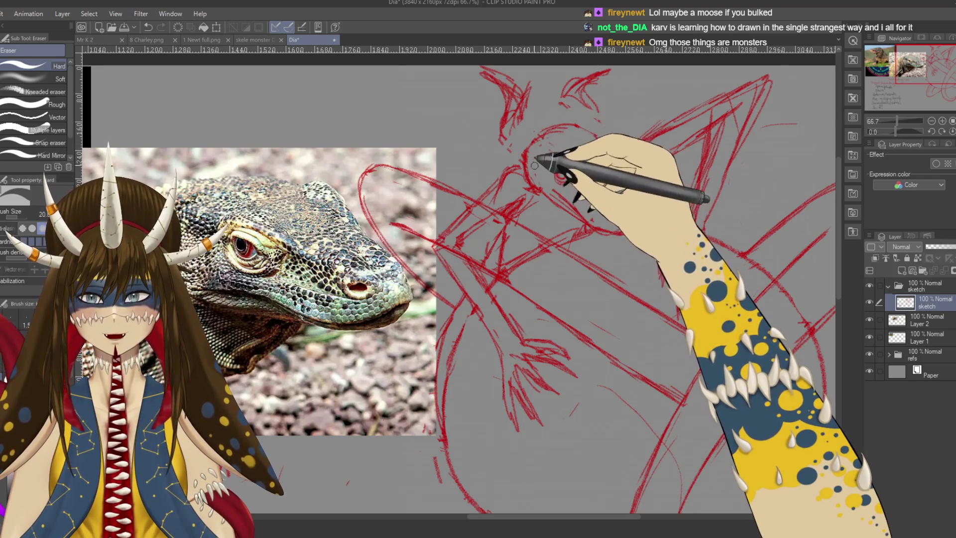
key("p")
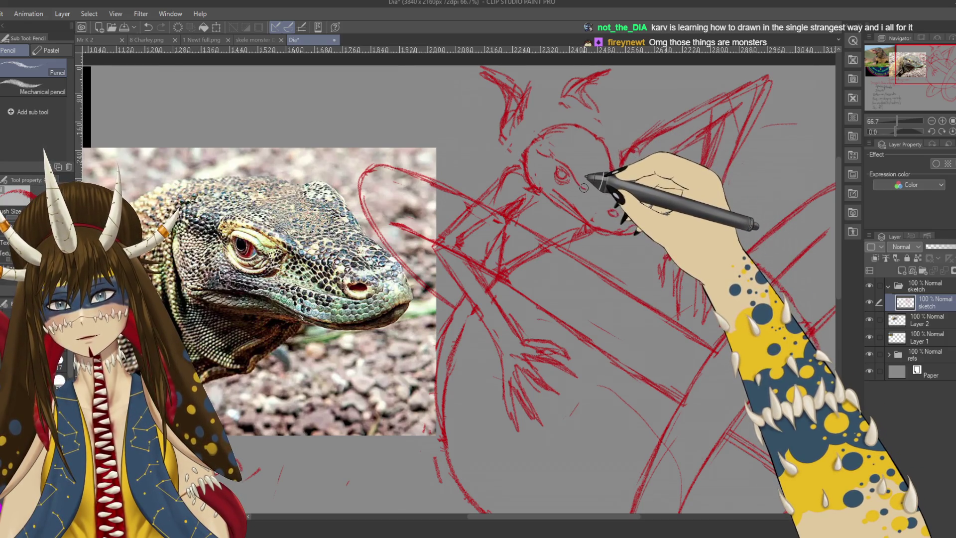
scroll(558, 186, "down", 1)
key("e")
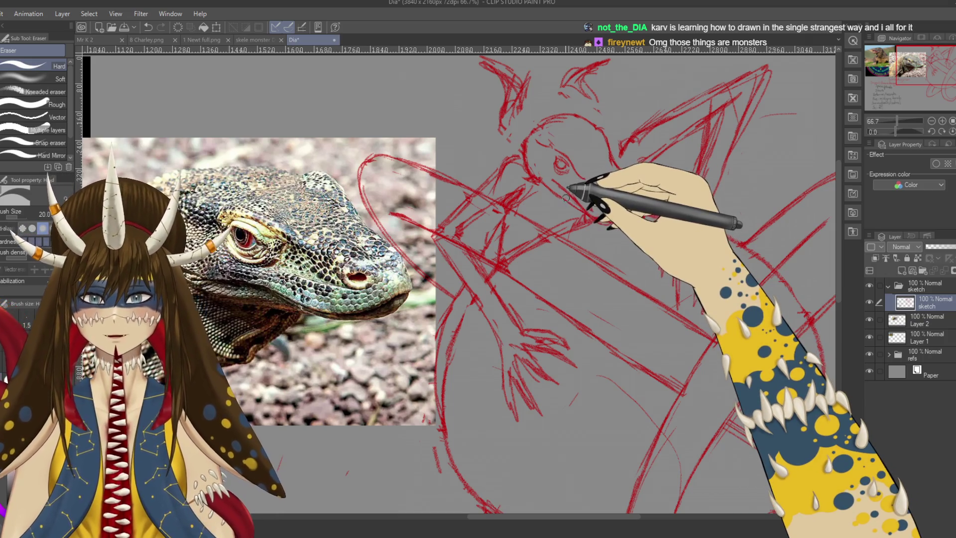
key("p")
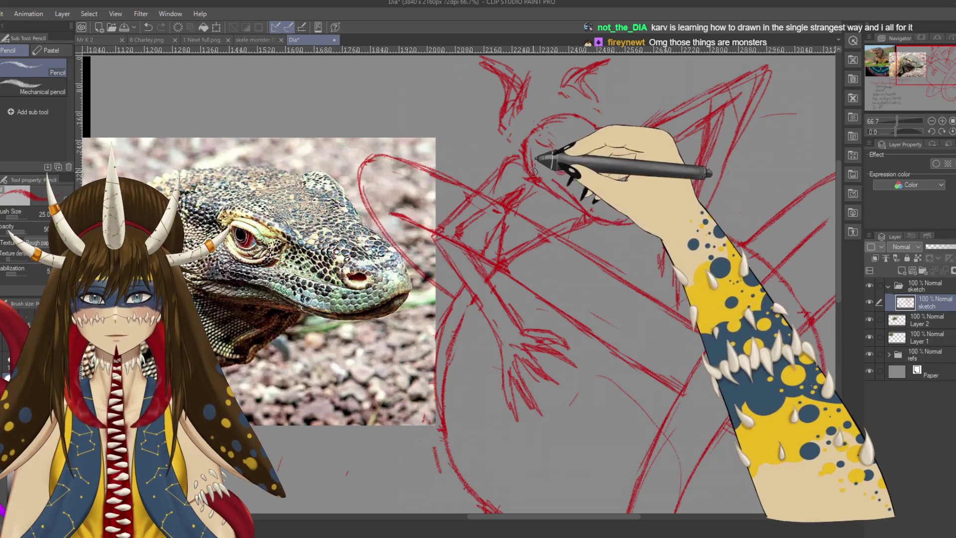
key("e")
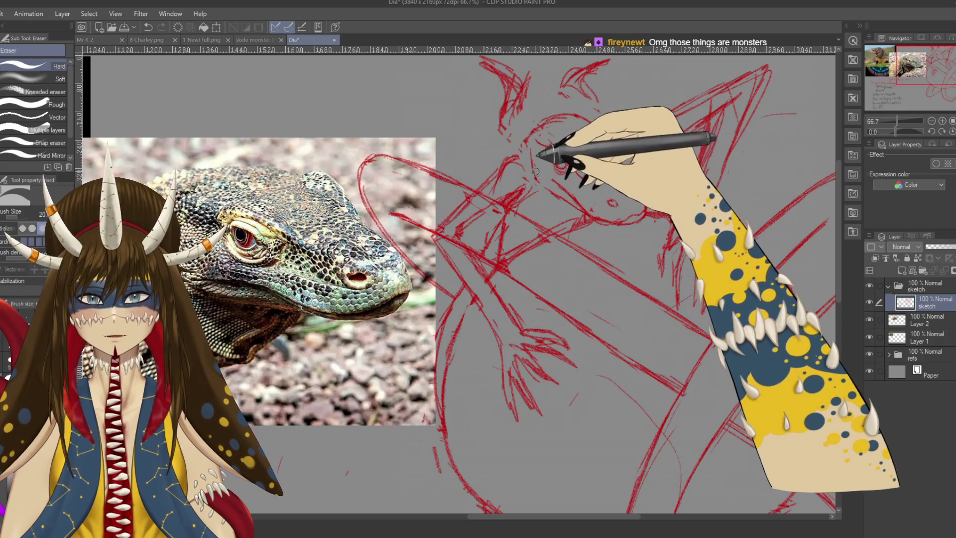
key("p")
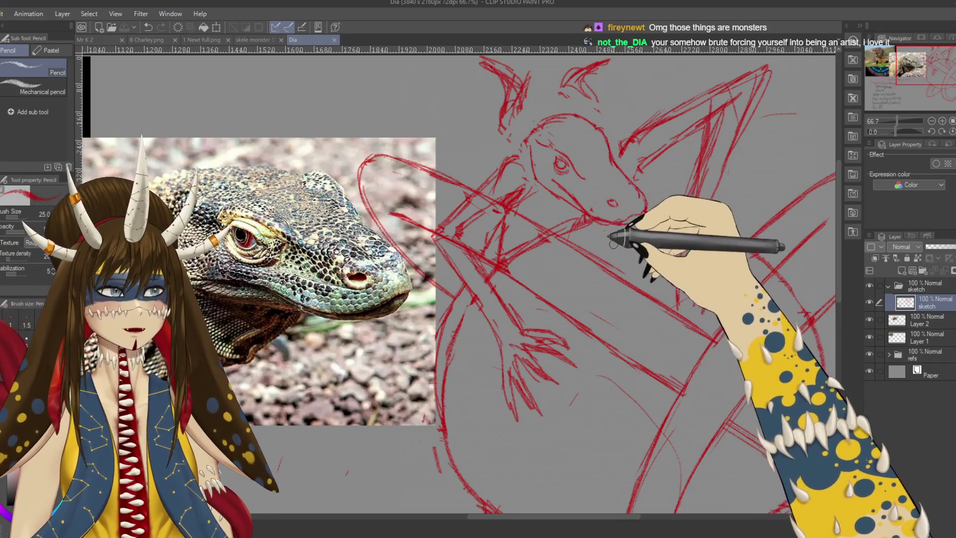
left_click_drag(608, 228, 574, 245)
mouse_move(607, 273)
left_mouse_down()
mouse_move(617, 255)
mouse_move(572, 204)
left_mouse_up()
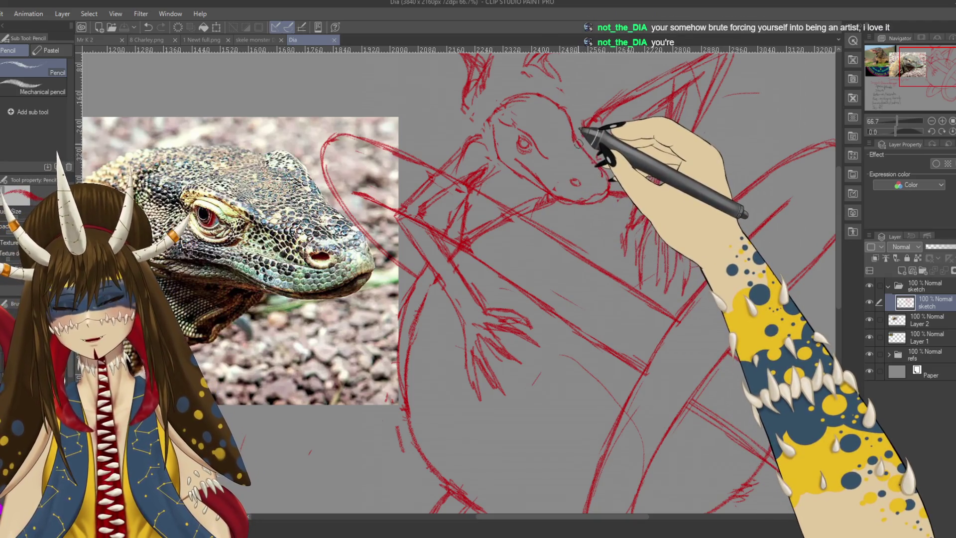
Undo a misstroke and redraw a short stroke on the snout
key("e")
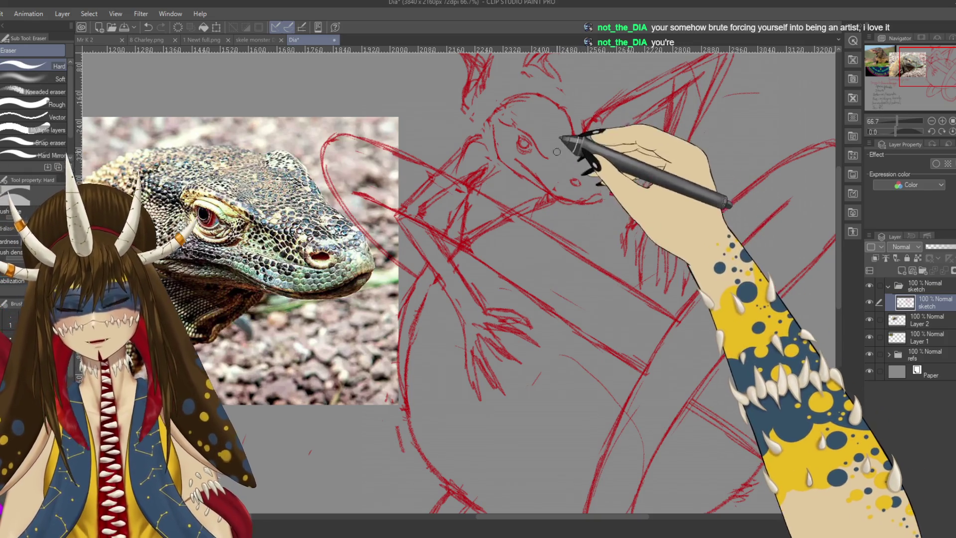
key("p")
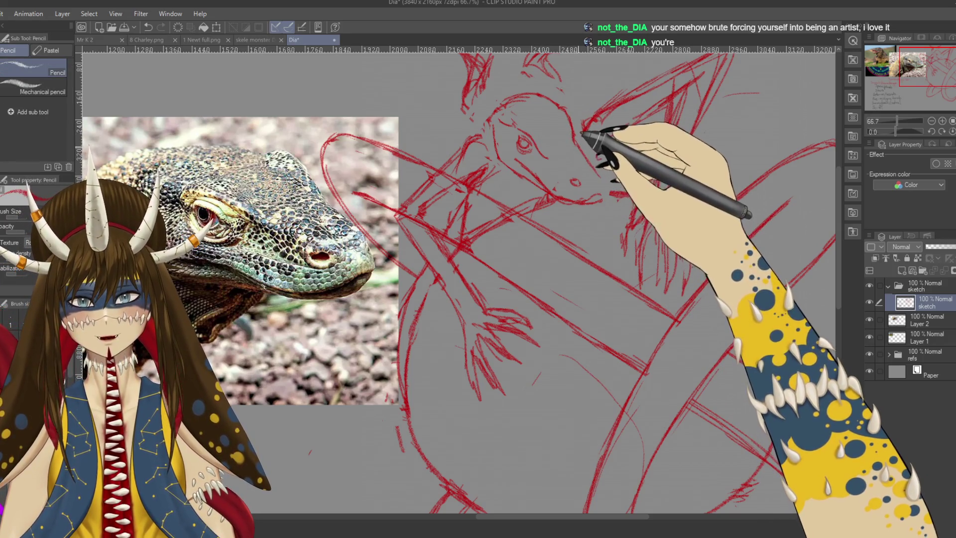
key("ctrl+z")
left_click_drag(579, 132, 591, 167)
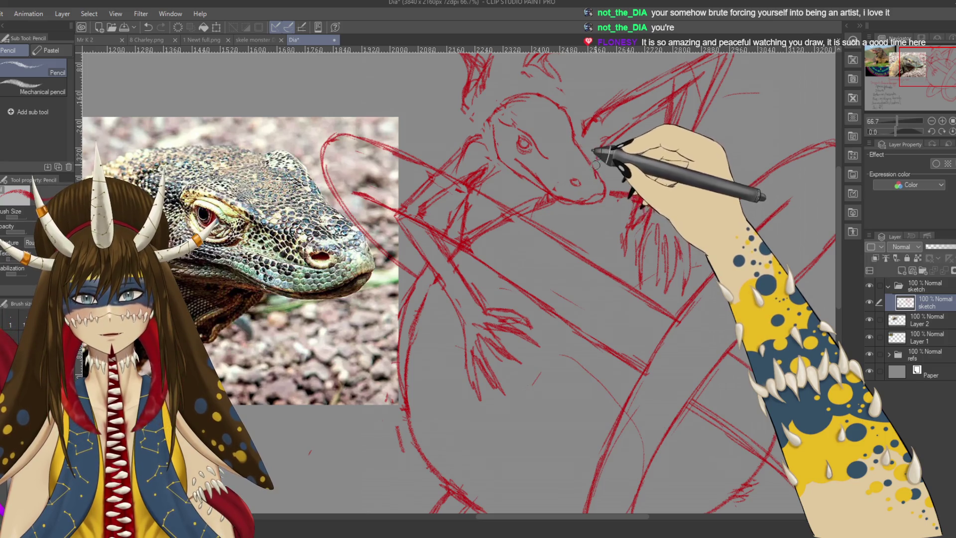
Redraw the head outline with eye and nostril, erase near the horns, and save
left_click_drag(636, 208, 650, 192)
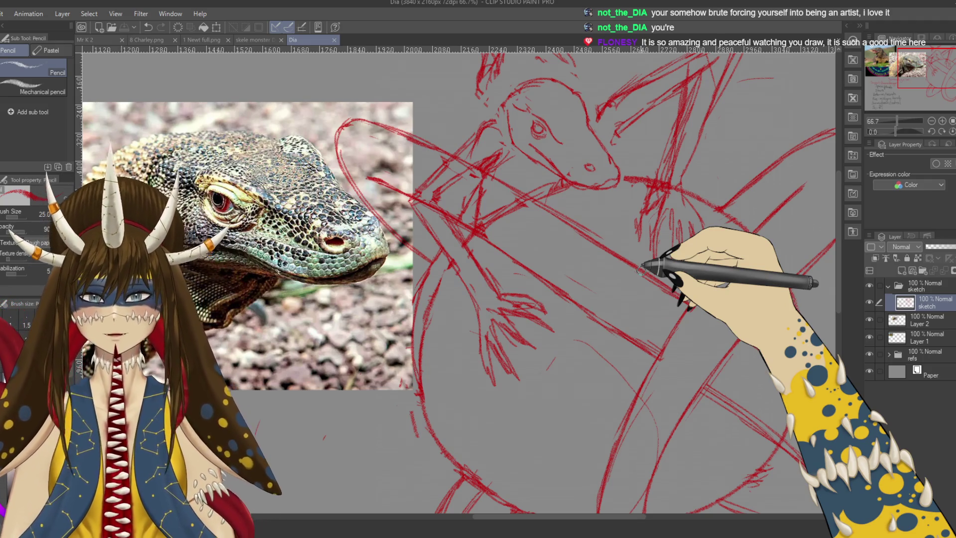
left_click_drag(478, 174, 468, 189)
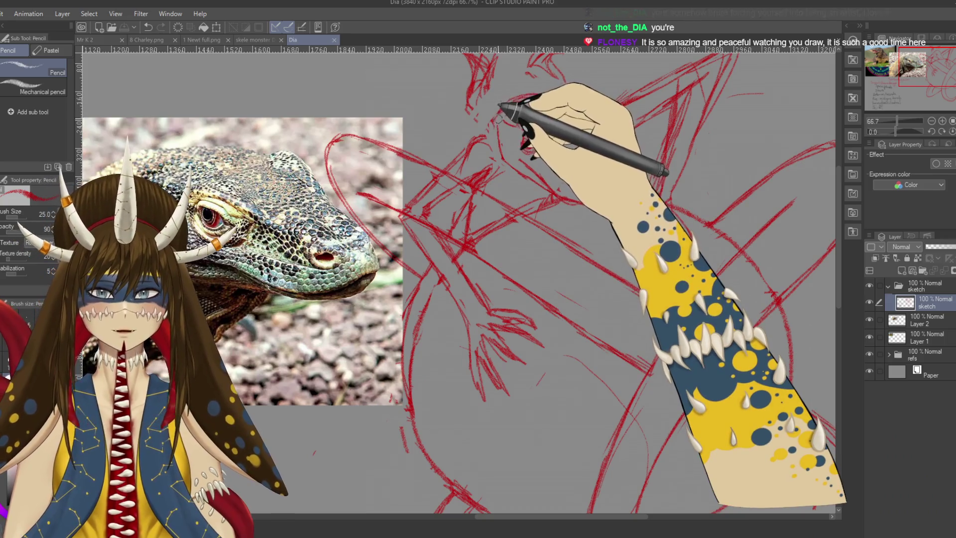
mouse_move(498, 118)
left_mouse_down()
mouse_move(533, 90)
mouse_move(551, 105)
left_mouse_up()
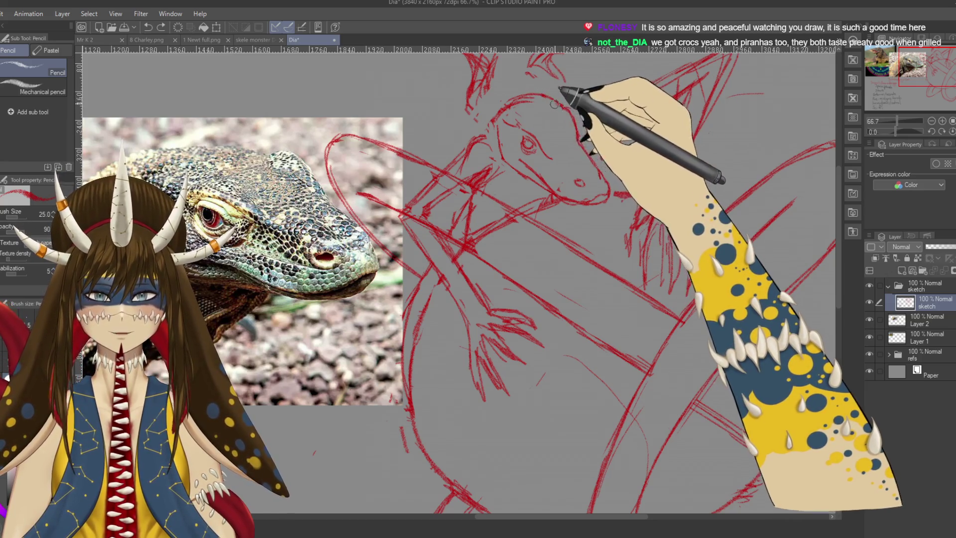
key("e")
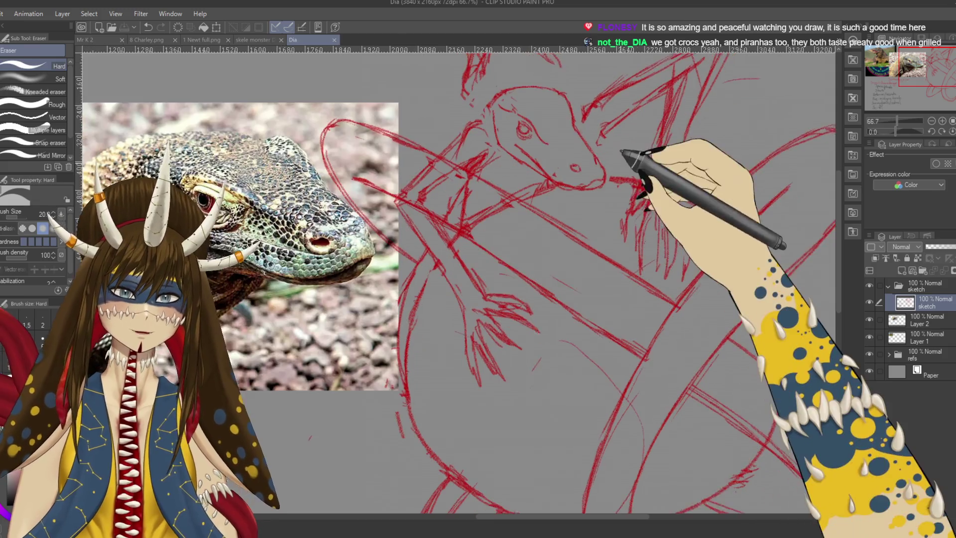
left_click_drag(645, 149, 621, 143)
key("ctrl+s")
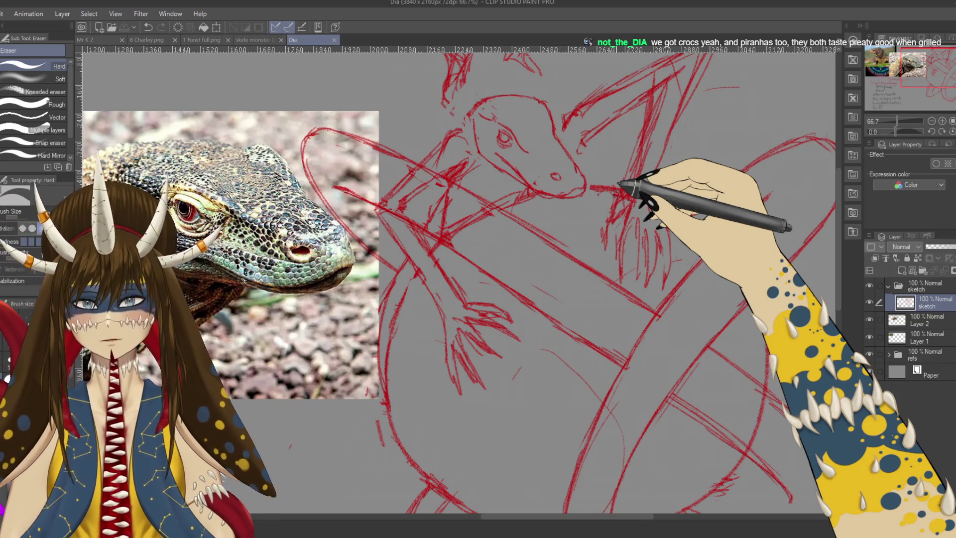
Outline the lizard head's eye, nostril and mouth in red pencil
key("p")
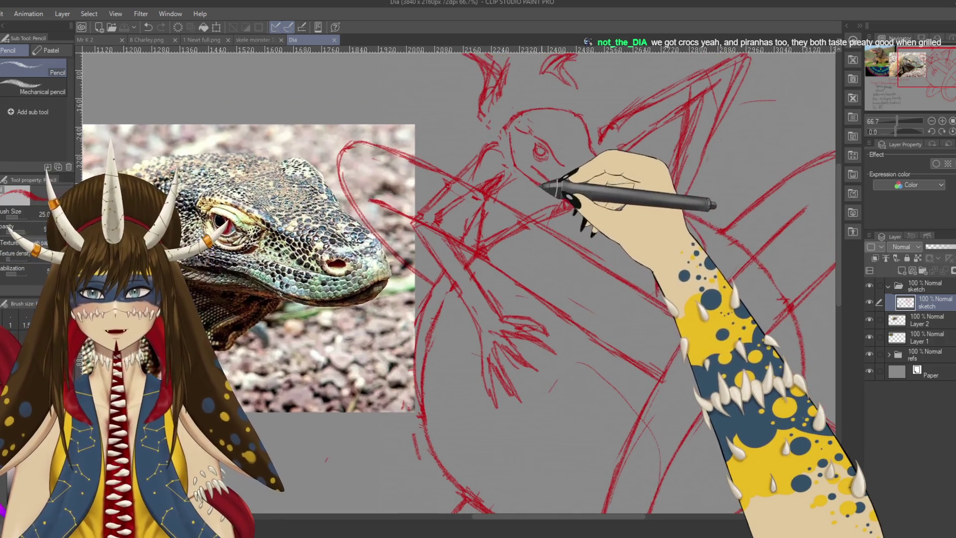
left_click_drag(512, 124, 504, 134)
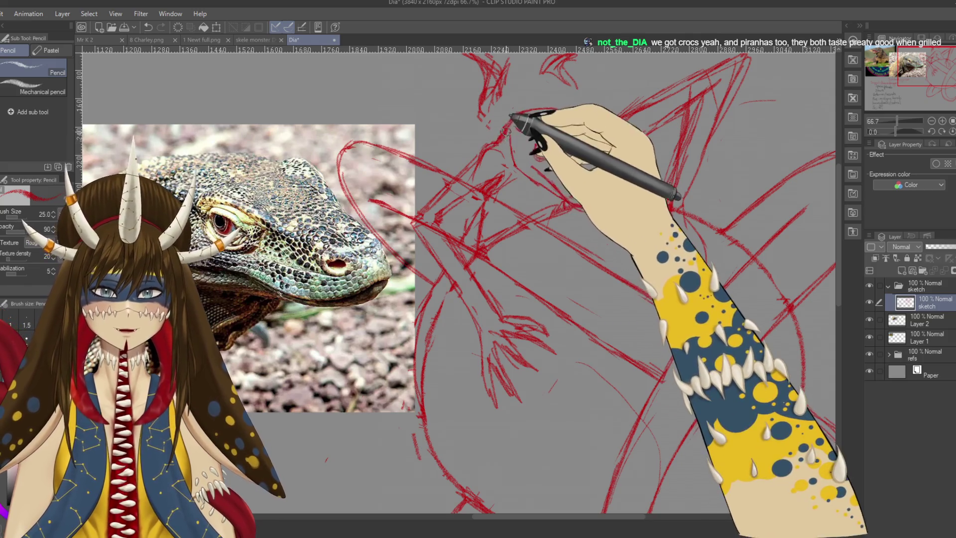
key("p")
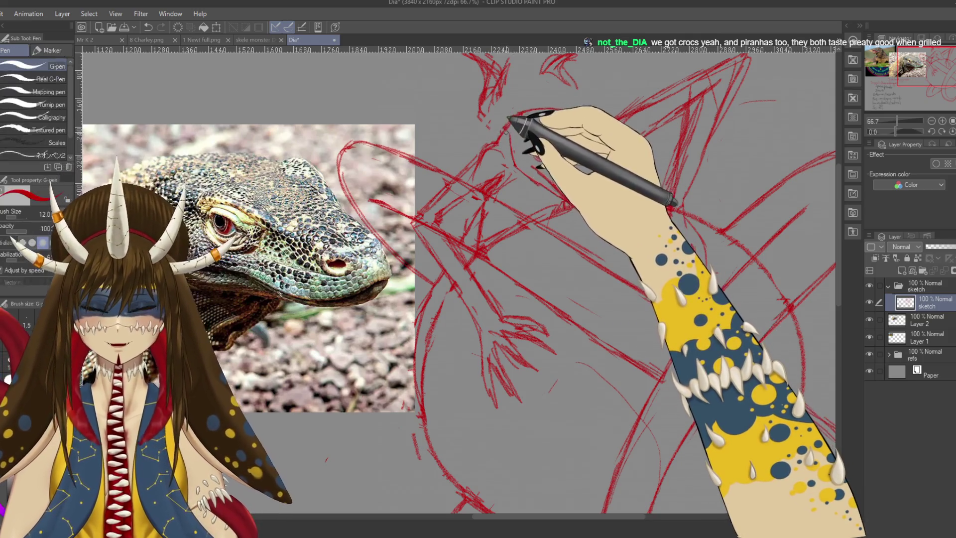
key("p")
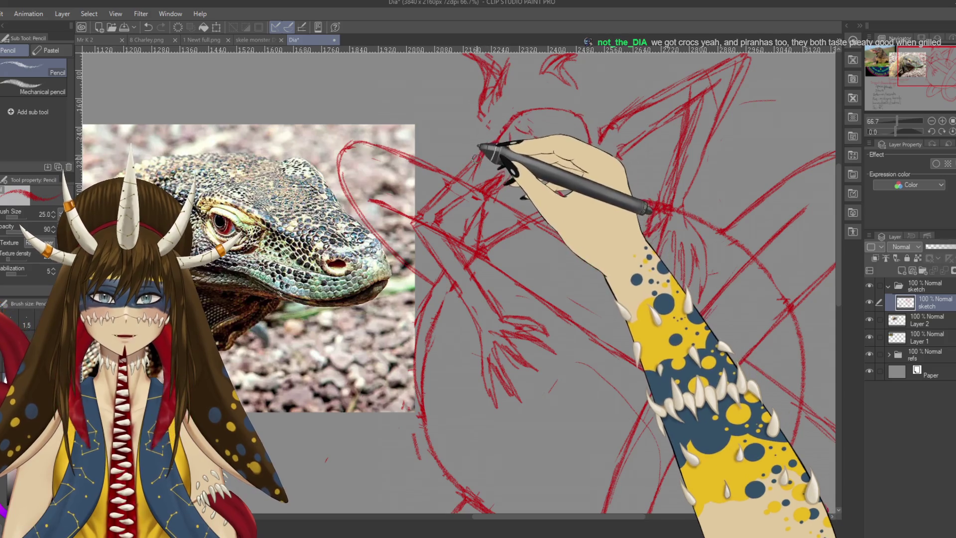
mouse_move(503, 154)
left_mouse_down()
mouse_move(535, 172)
mouse_move(610, 134)
left_mouse_up()
left_click_drag(618, 189, 597, 133)
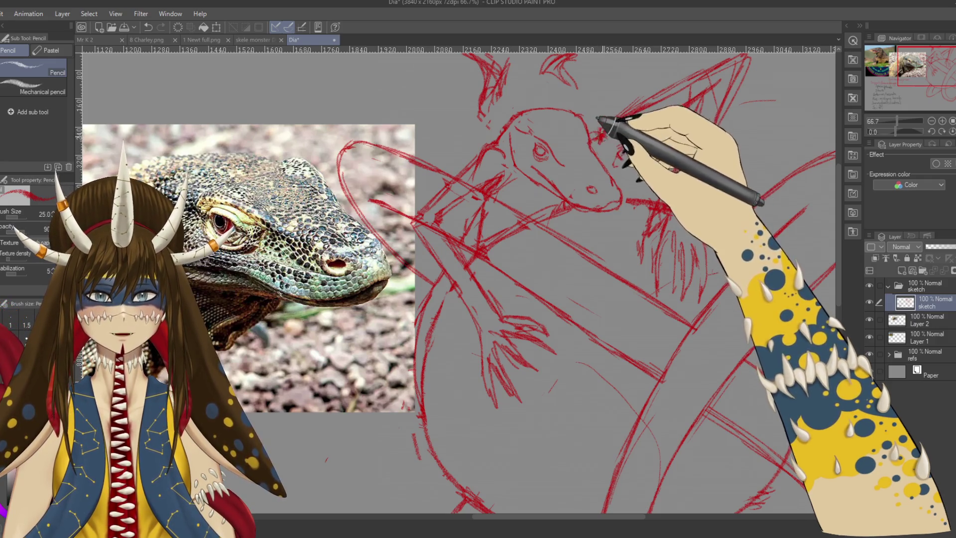
Erase stray lines in front of the snout and jaw with the hard eraser, saving twice
key("e")
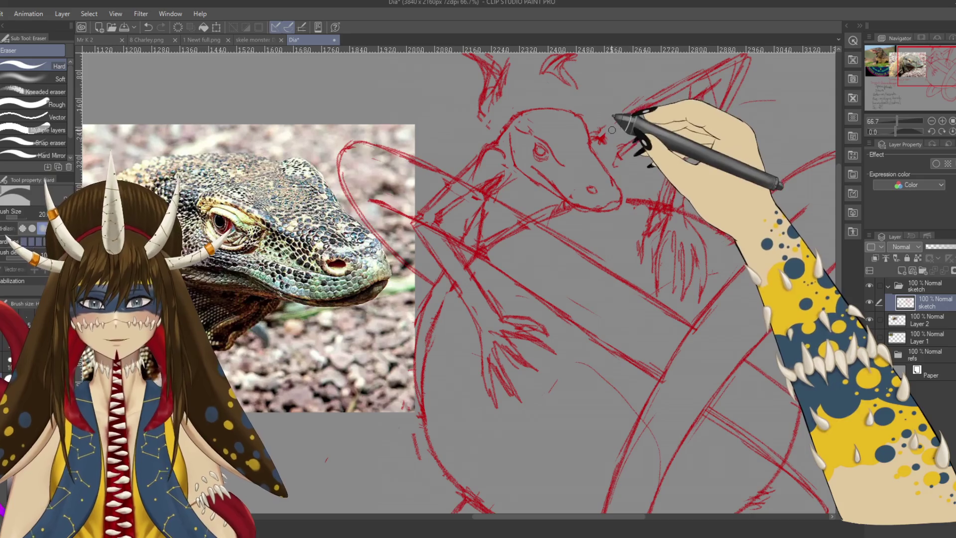
key("p")
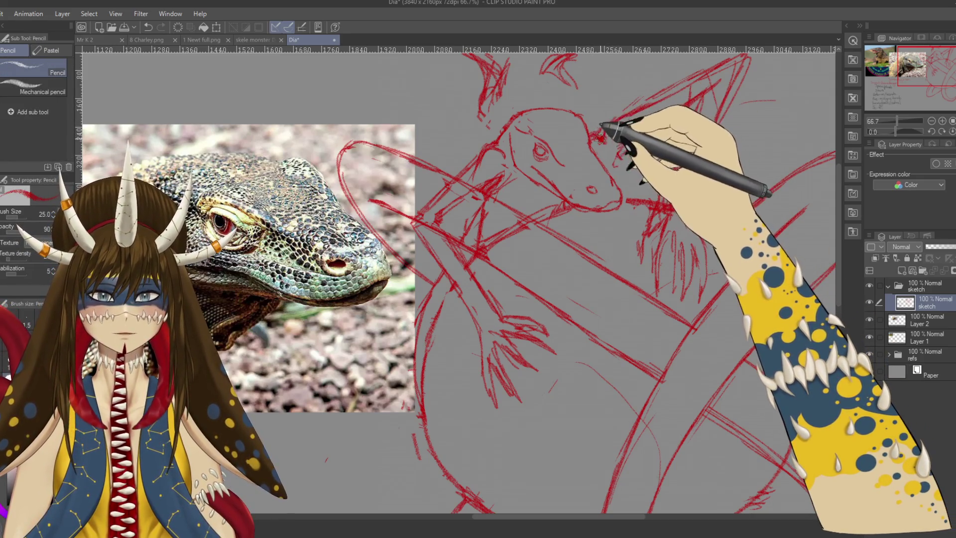
key("e")
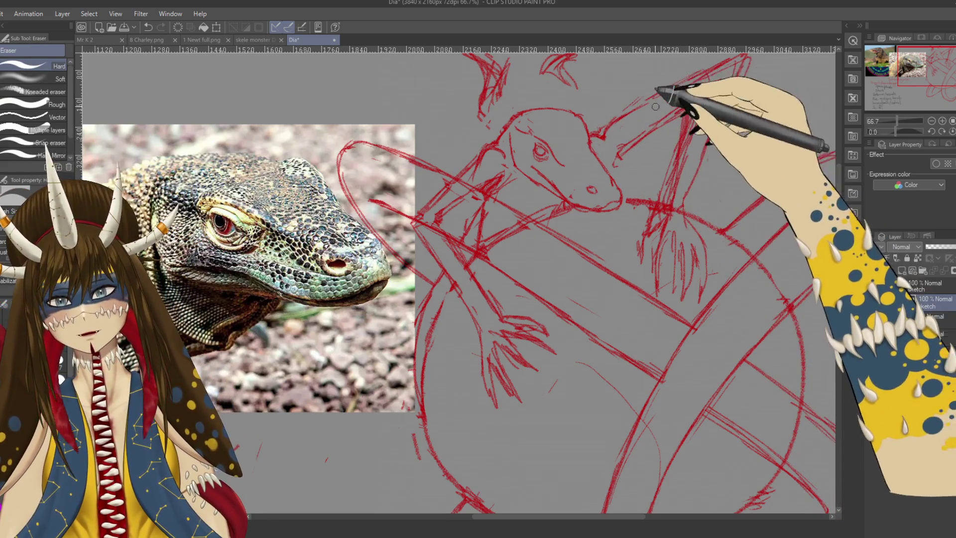
key("p")
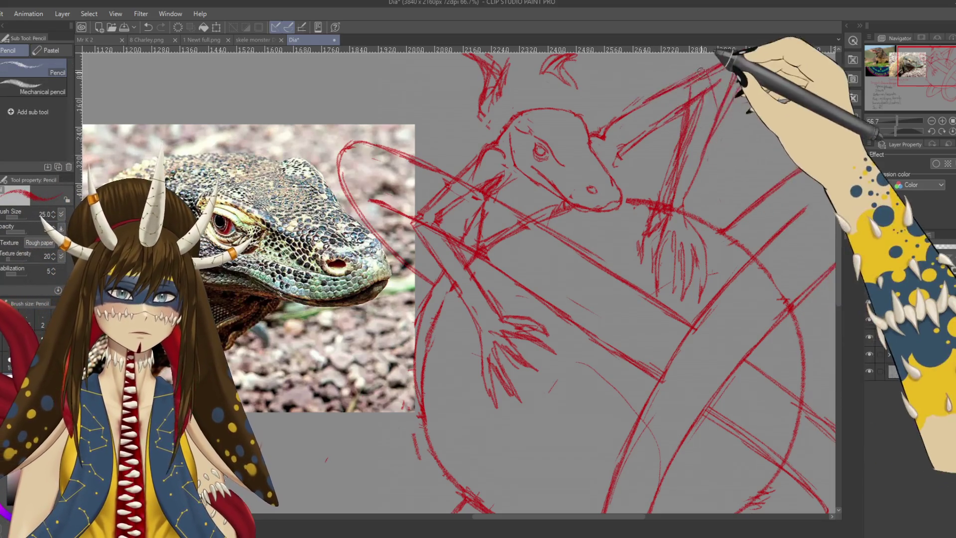
key("ctrl+s")
scroll(692, 137, "up", 1)
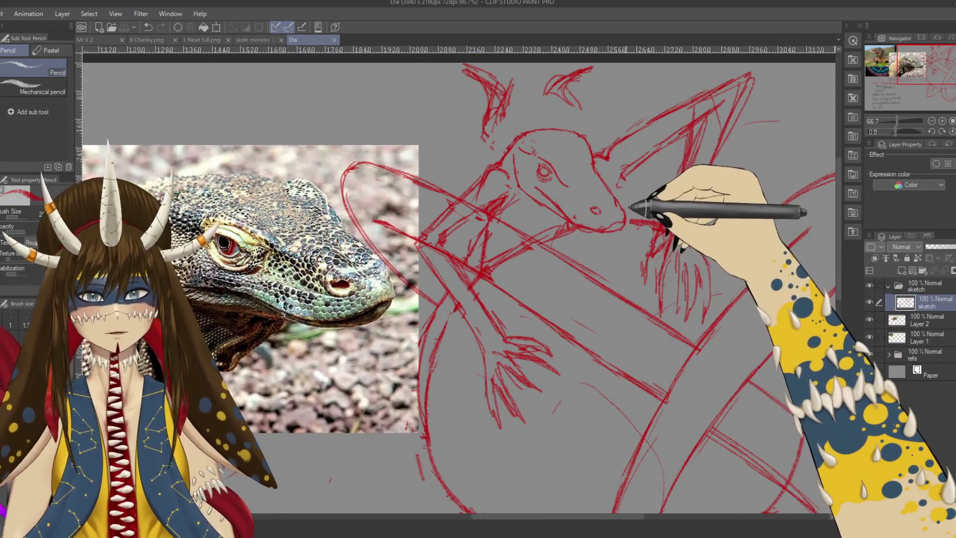
scroll(630, 205, "down", 1)
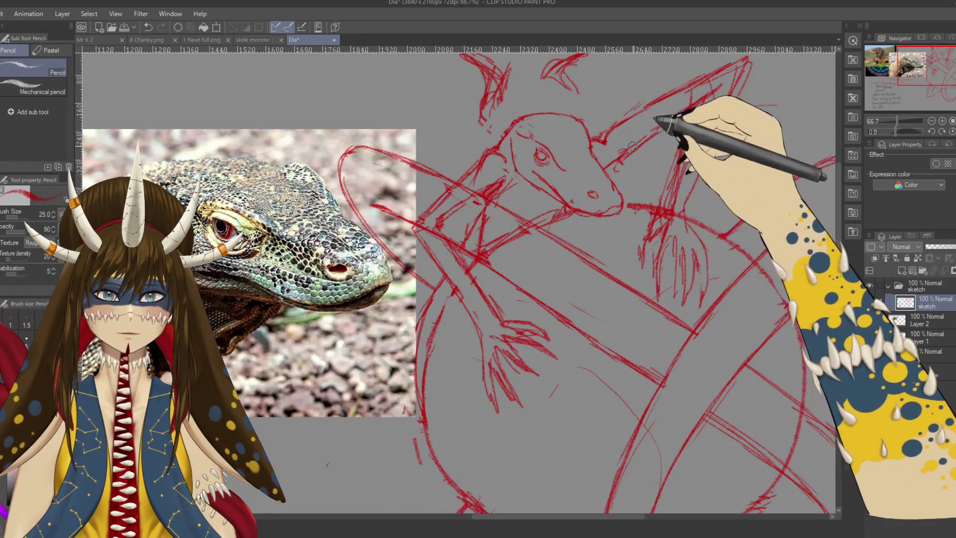
key("e")
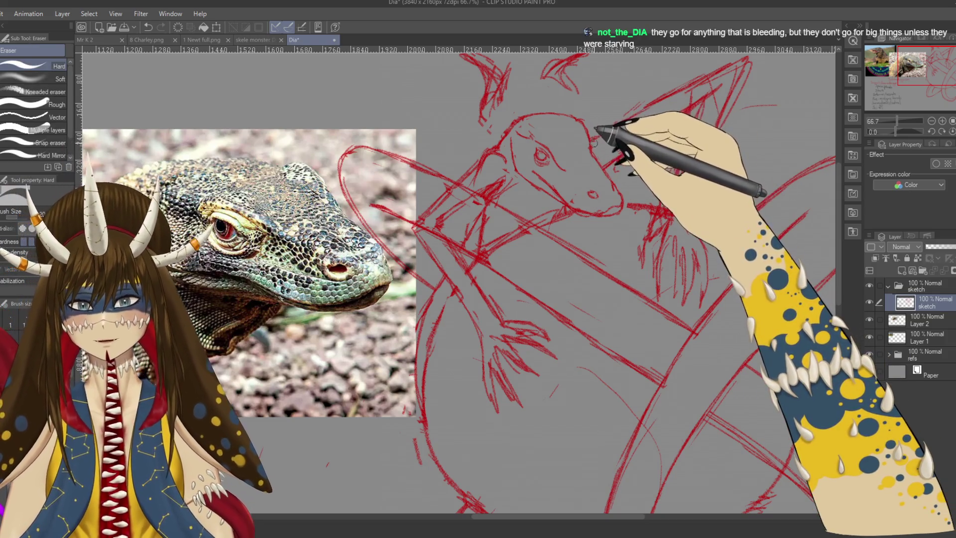
key("p")
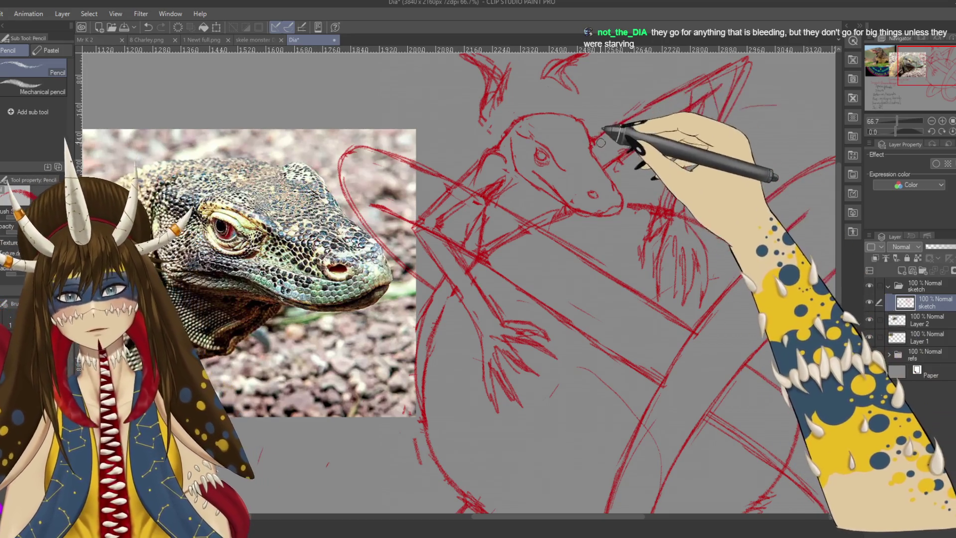
key("e")
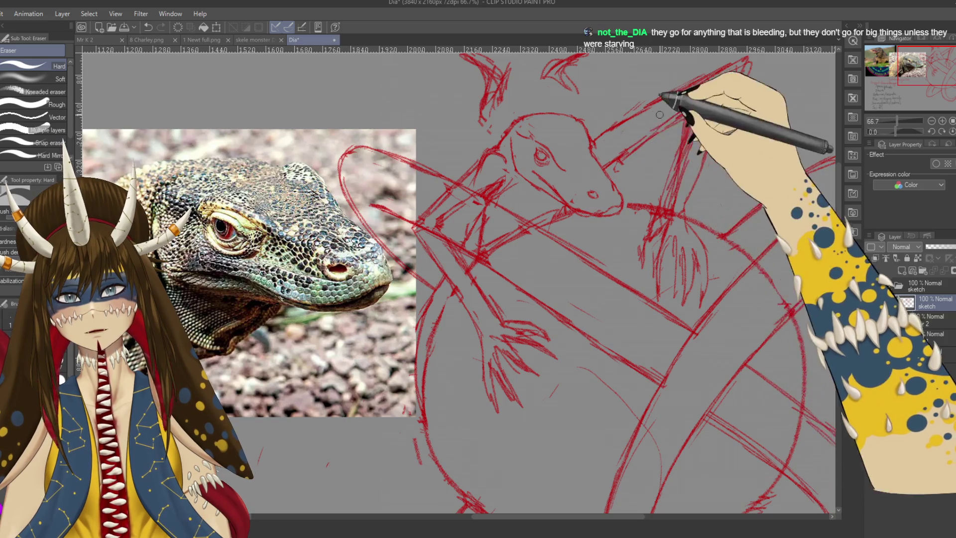
key("ctrl+s")
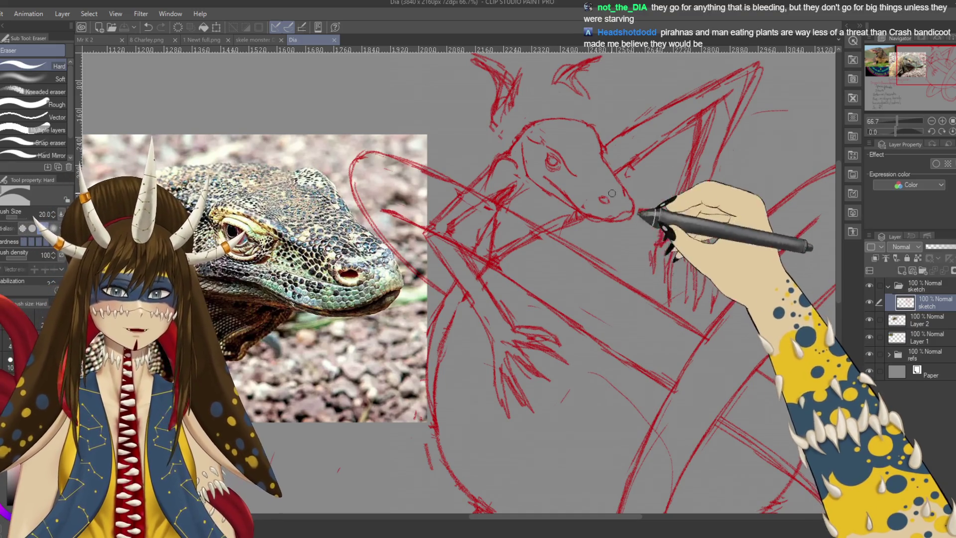
scroll(419, 254, "down", 10)
scroll(413, 259, "left", 5)
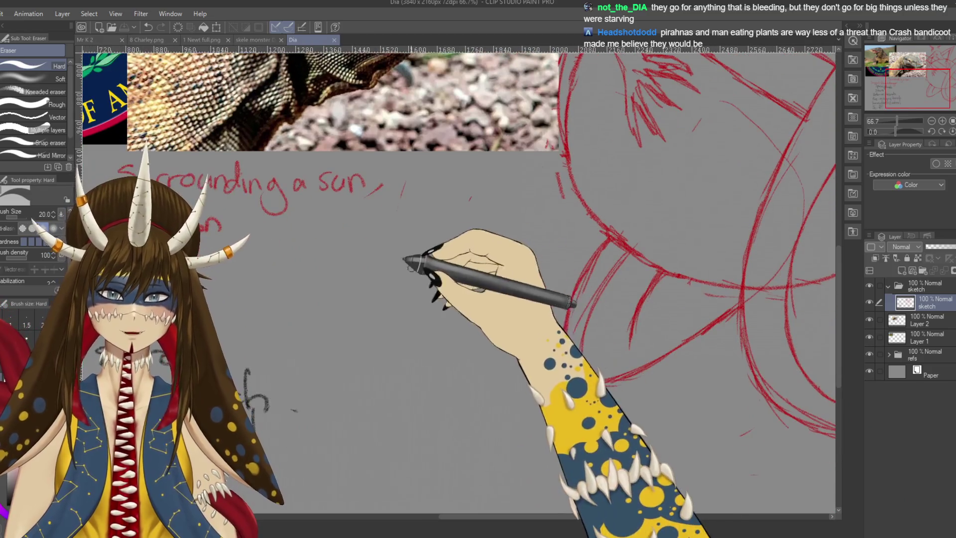
Draw a trial red ellipse in the empty area with the G-pen, then undo it
key("p")
mouse_move(477, 248)
left_mouse_down()
mouse_move(426, 308)
mouse_move(475, 246)
left_mouse_up()
left_click_drag(523, 277, 525, 280)
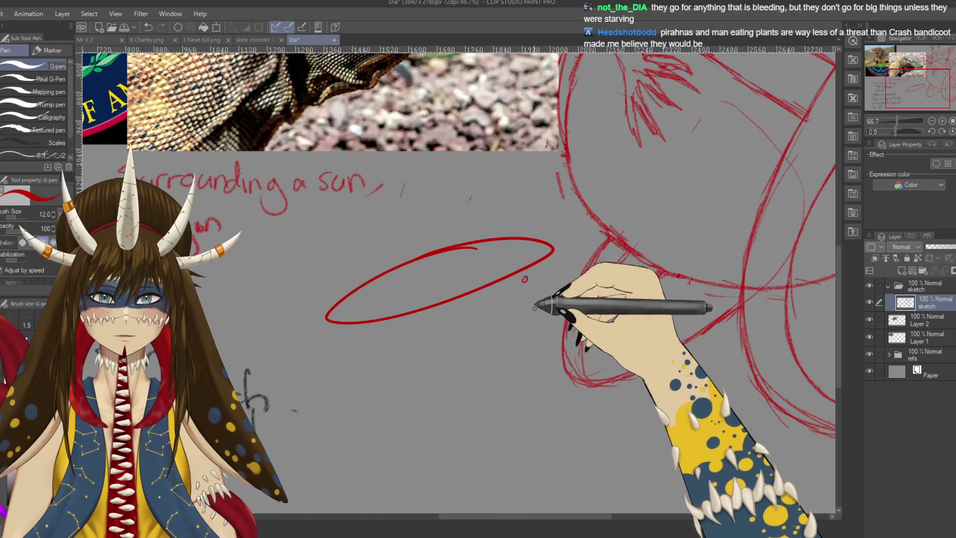
key("ctrl+z")
key("ctrl+z")
Return to the lizard head and pencil new lines on its snout, jaw and nostril
left_click_drag(571, 196, 523, 373)
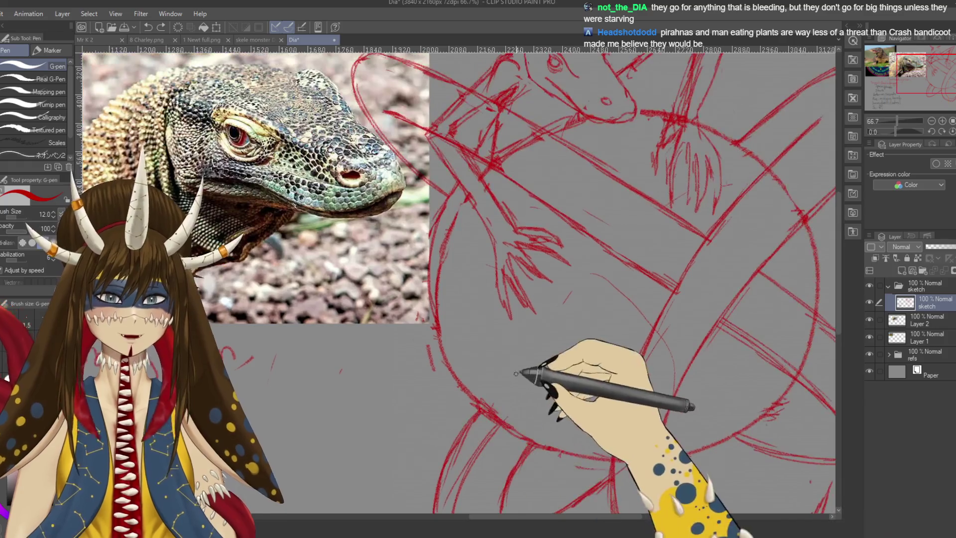
key("p")
scroll(604, 390, "down", 3)
scroll(629, 299, "up", 3)
left_click_drag(630, 285, 615, 307)
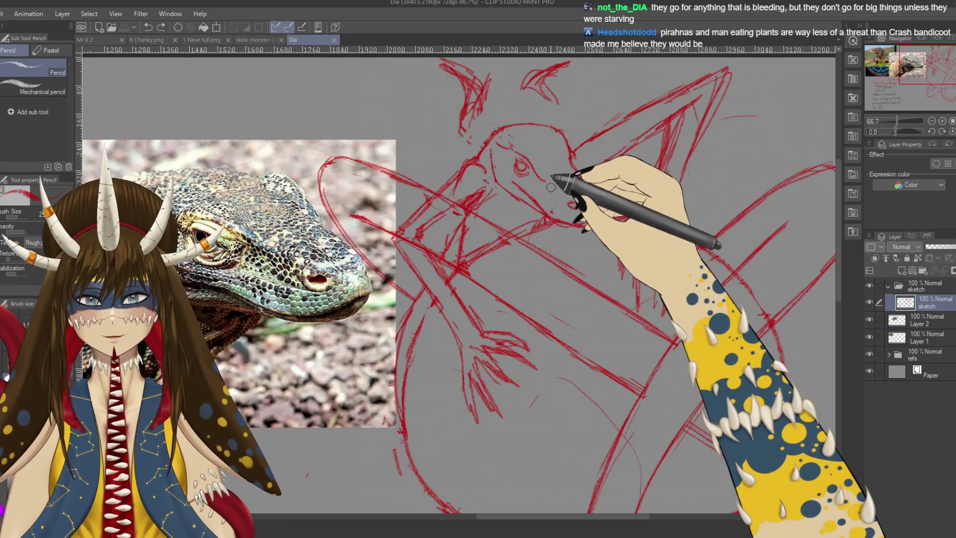
left_click_drag(550, 187, 597, 211)
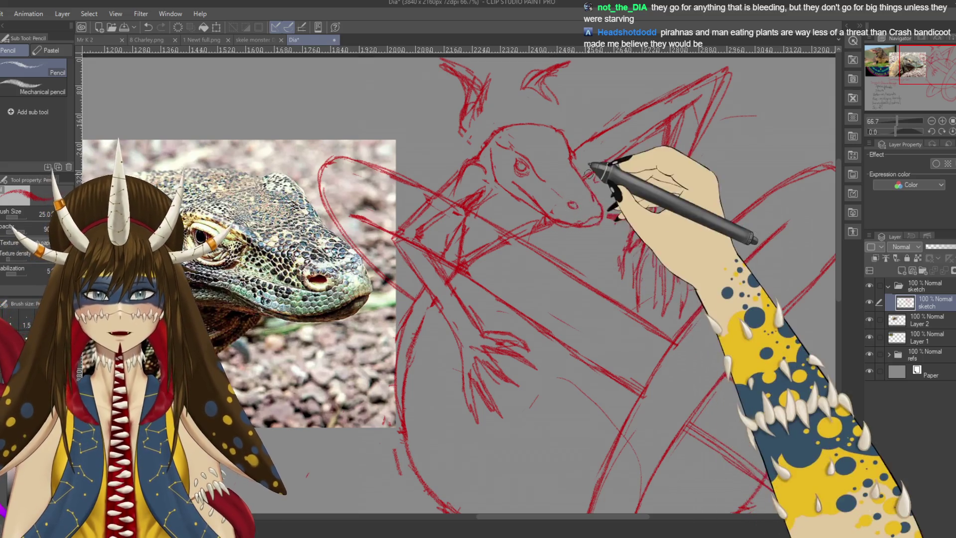
Add a short stroke at the jaw tip and ink the jaw line with the G-pen, saving between passes
key("ctrl+s")
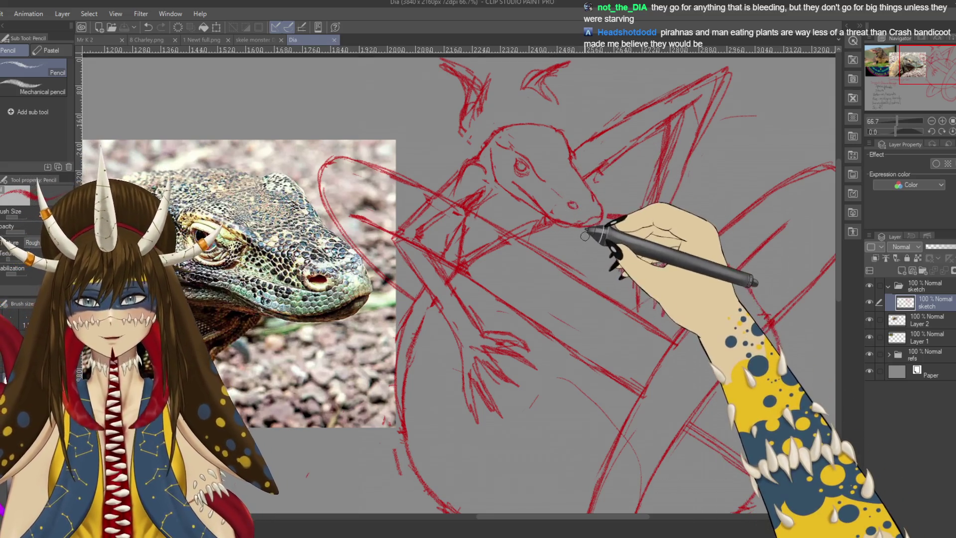
left_click_drag(595, 214, 601, 216)
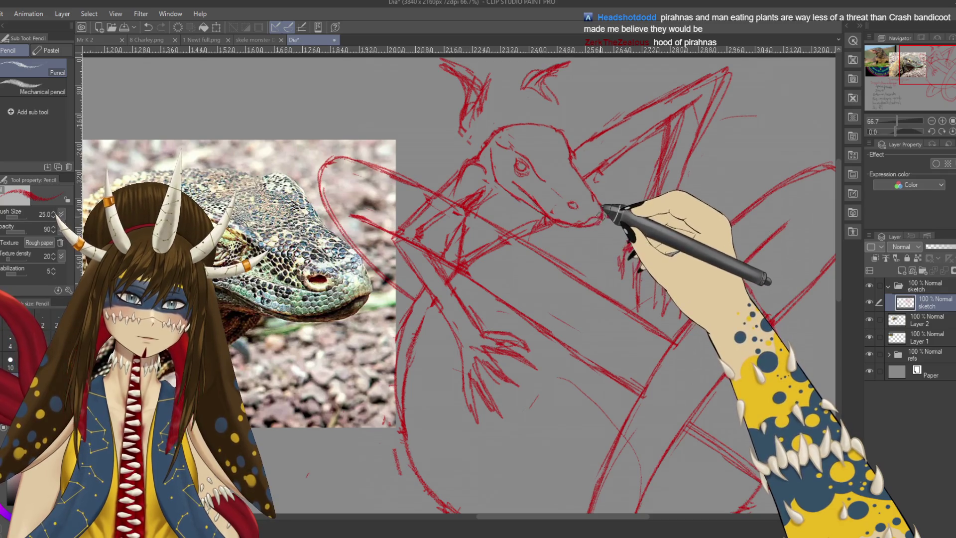
key("e")
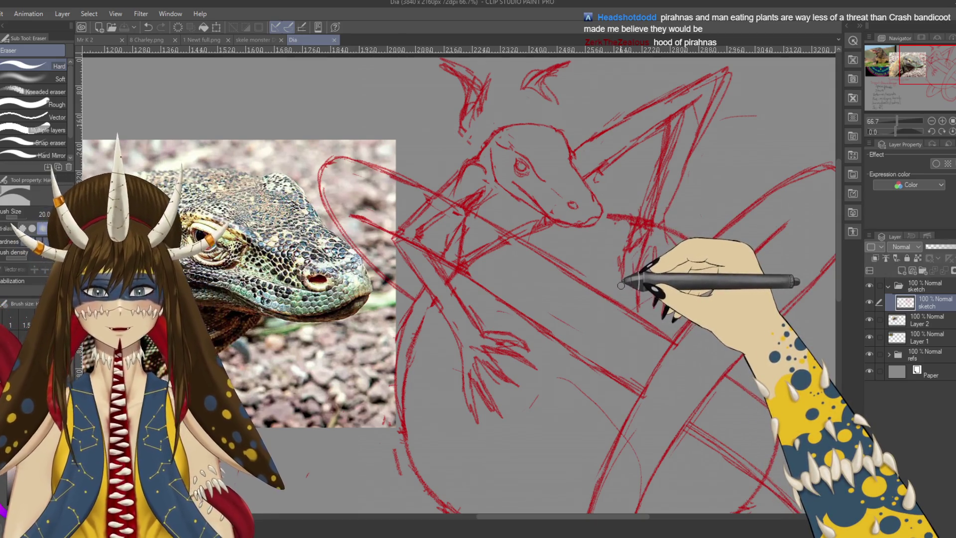
key("p")
left_click_drag(601, 215, 638, 219)
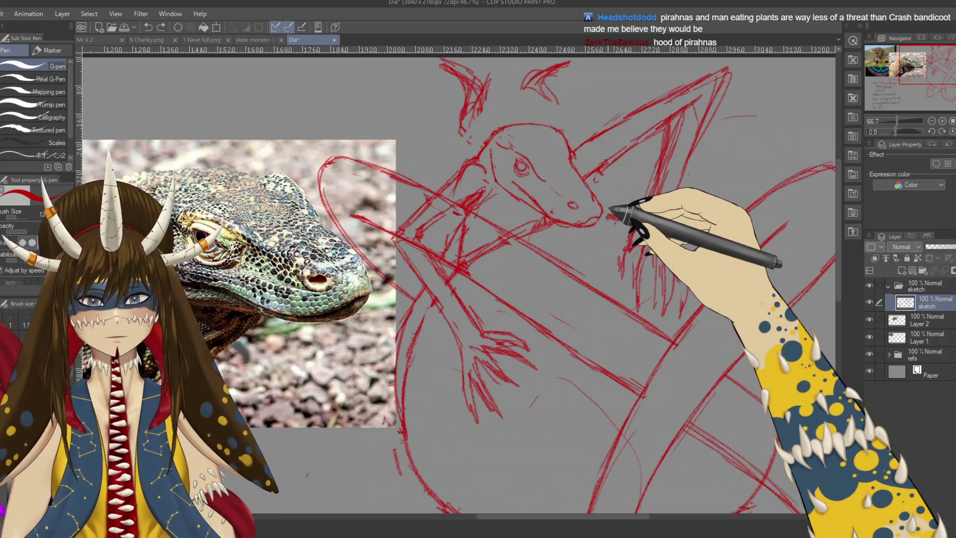
key("p")
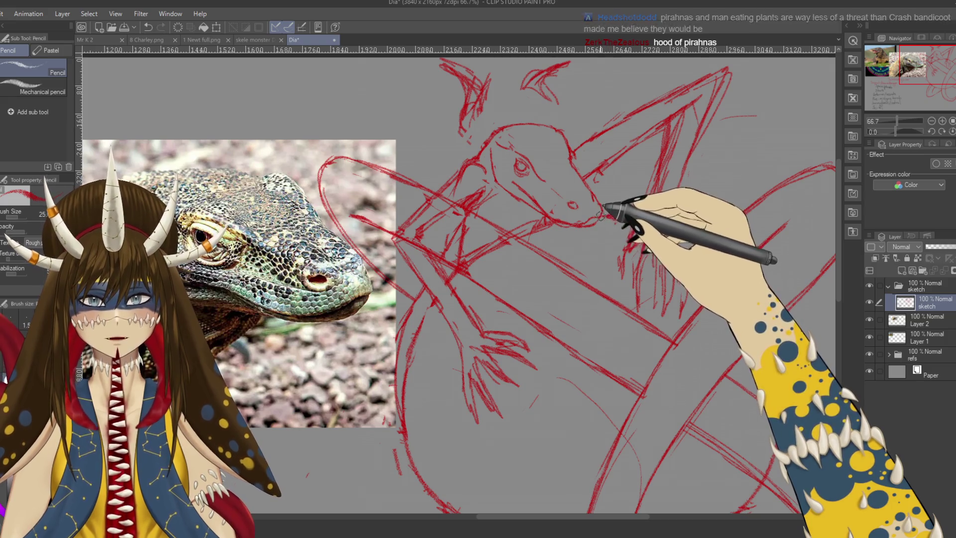
key("ctrl+s")
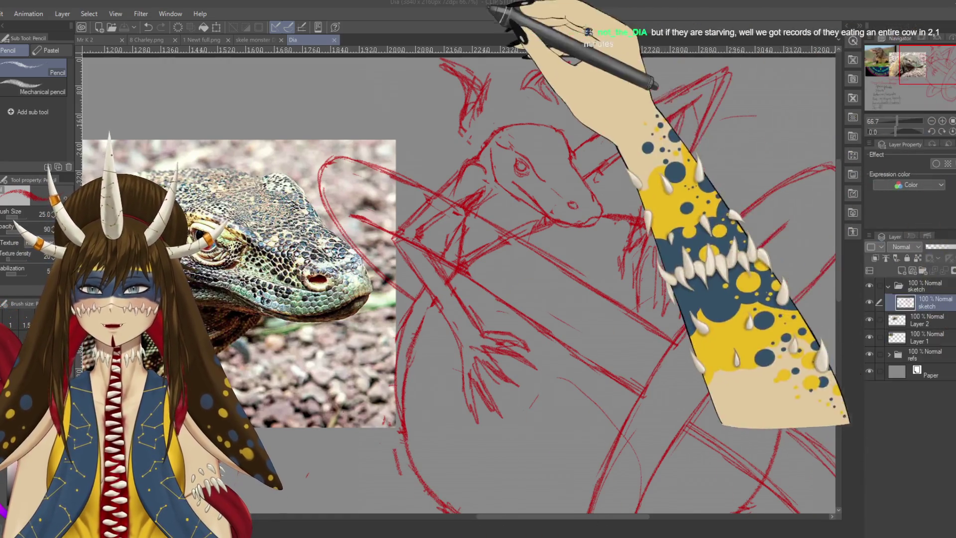
left_click_drag(518, 414, 514, 426)
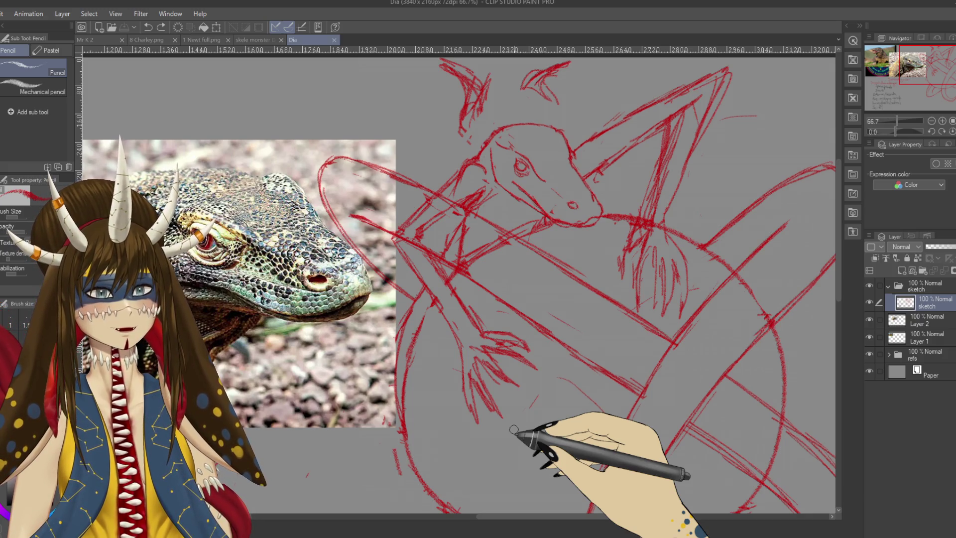
scroll(565, 207, "up", 2)
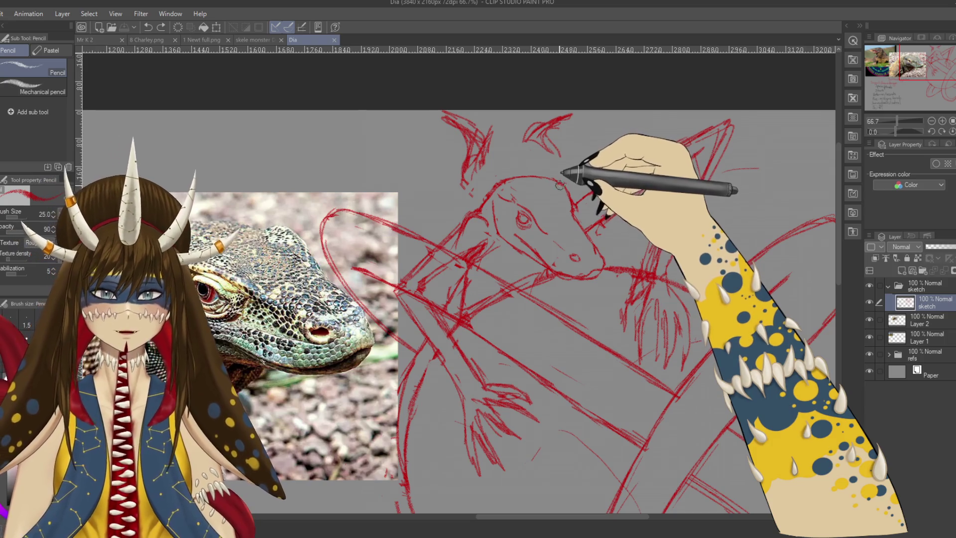
Add a short stroke near the head, then lasso the upper-left horn and nudge it right and up
left_click_drag(566, 165, 555, 144)
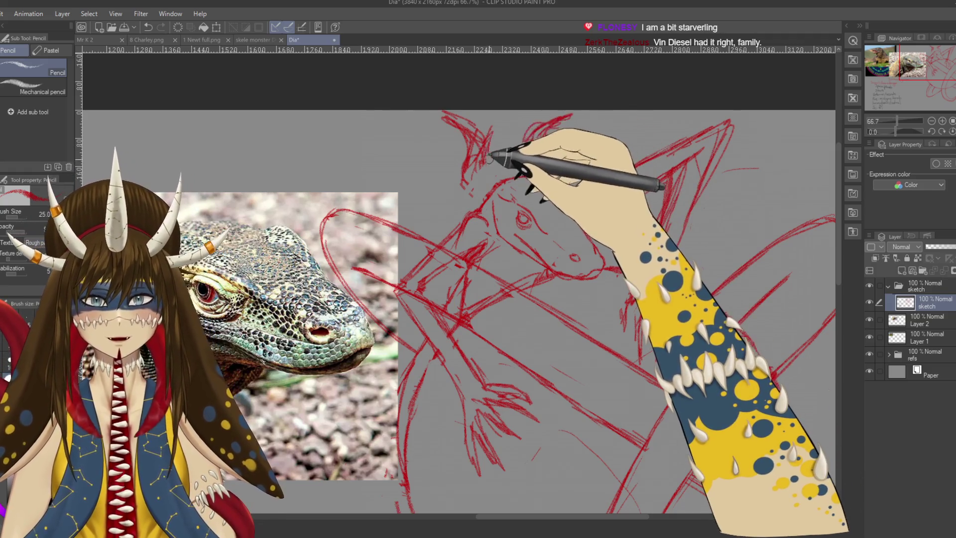
key("m")
mouse_move(500, 146)
left_mouse_down()
mouse_move(487, 171)
mouse_move(505, 159)
left_mouse_up()
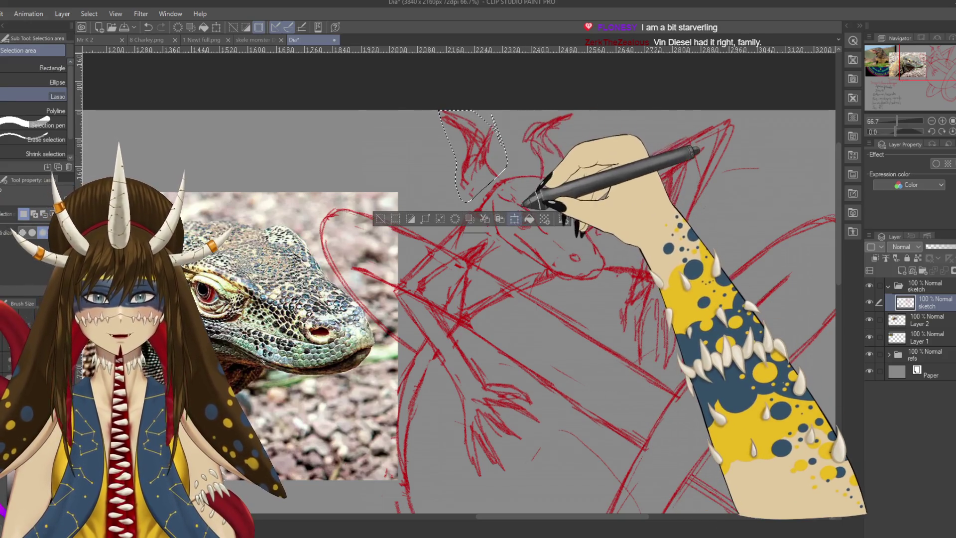
key("ctrl+t")
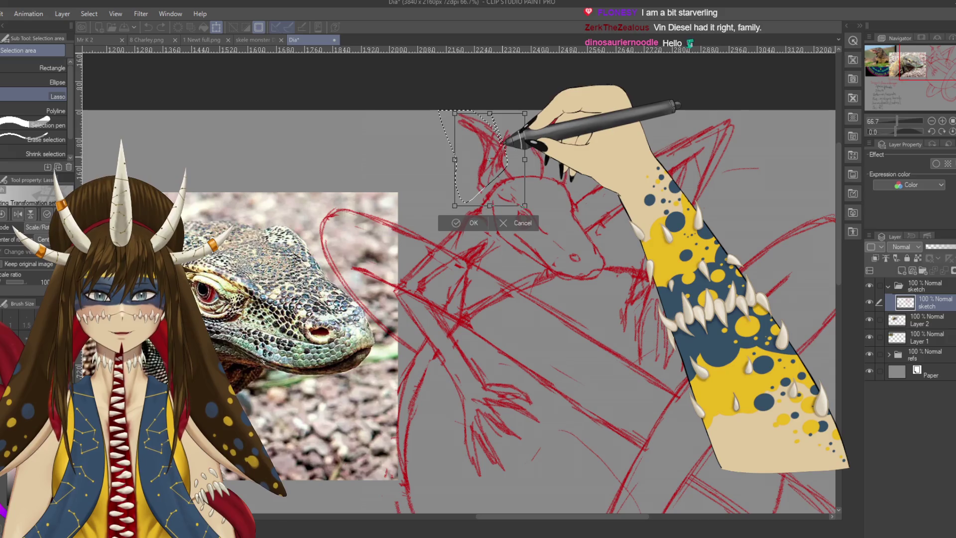
left_click_drag(502, 147, 513, 143)
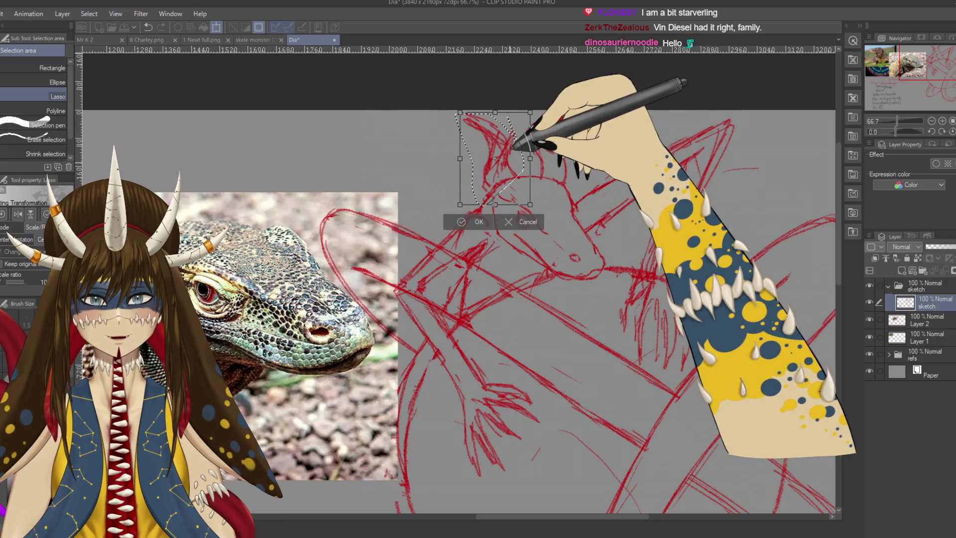
left_click(477, 221)
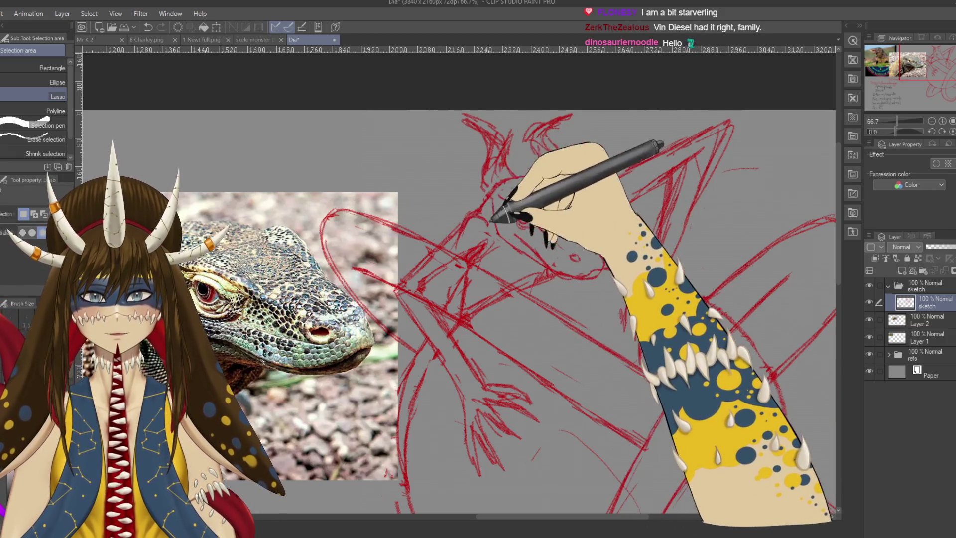
key("p")
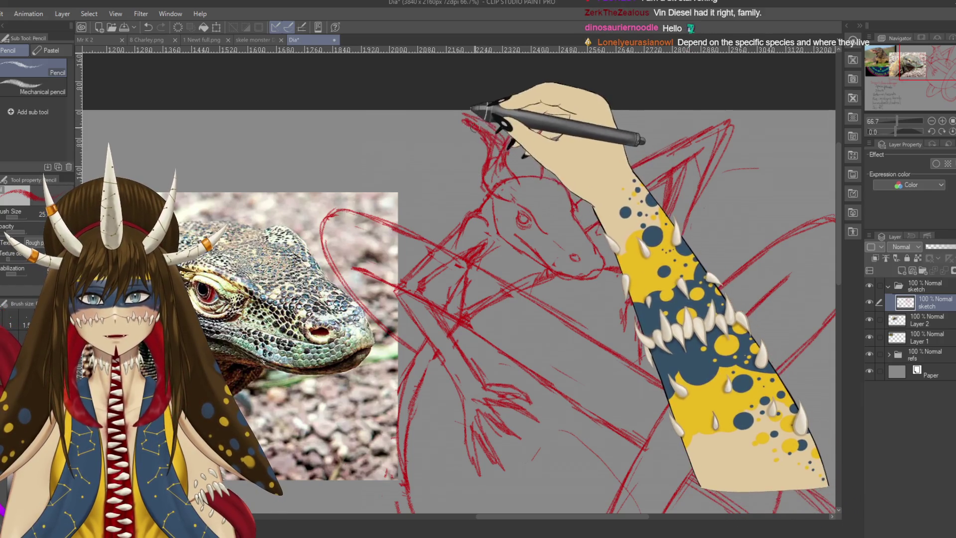
Sketch an ear-like horn stroke on top of the creature's head
key("e")
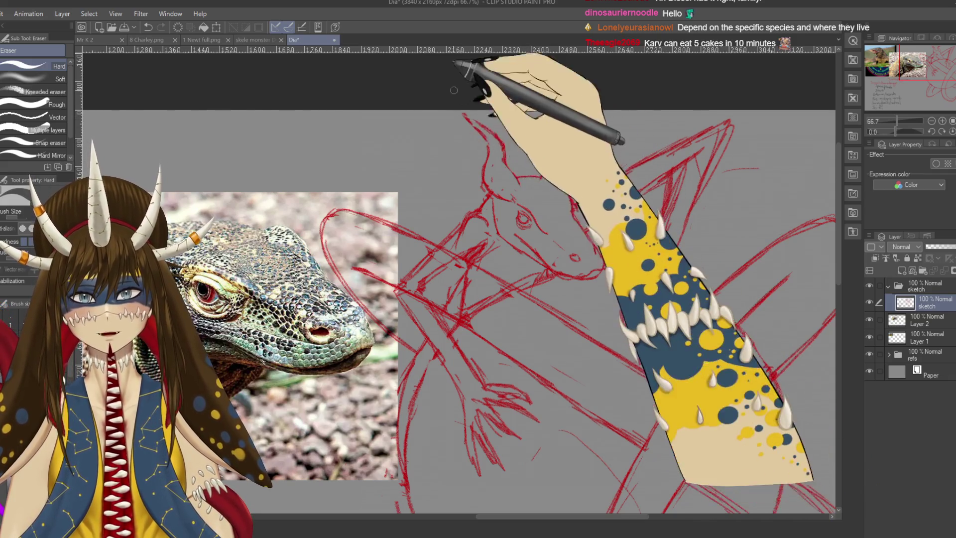
key("p")
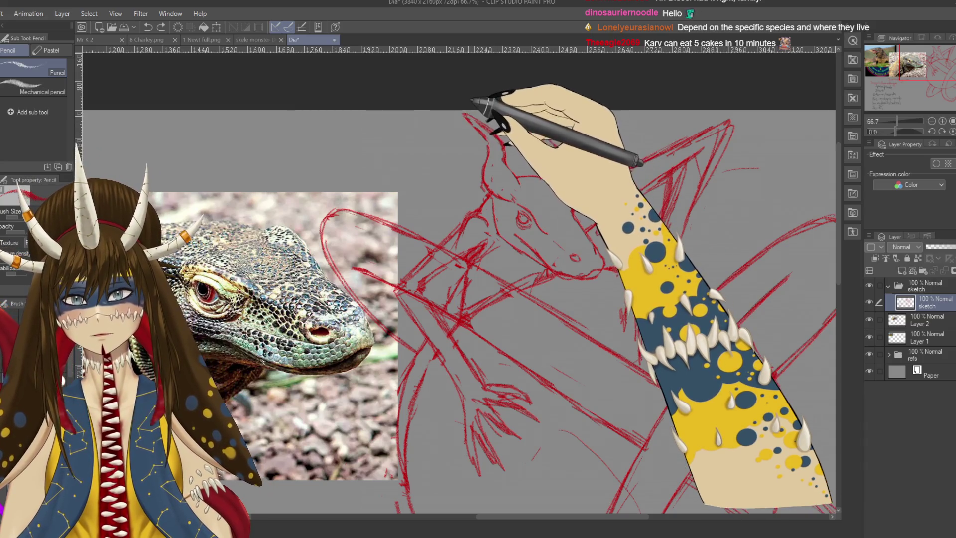
left_click_drag(532, 137, 560, 118)
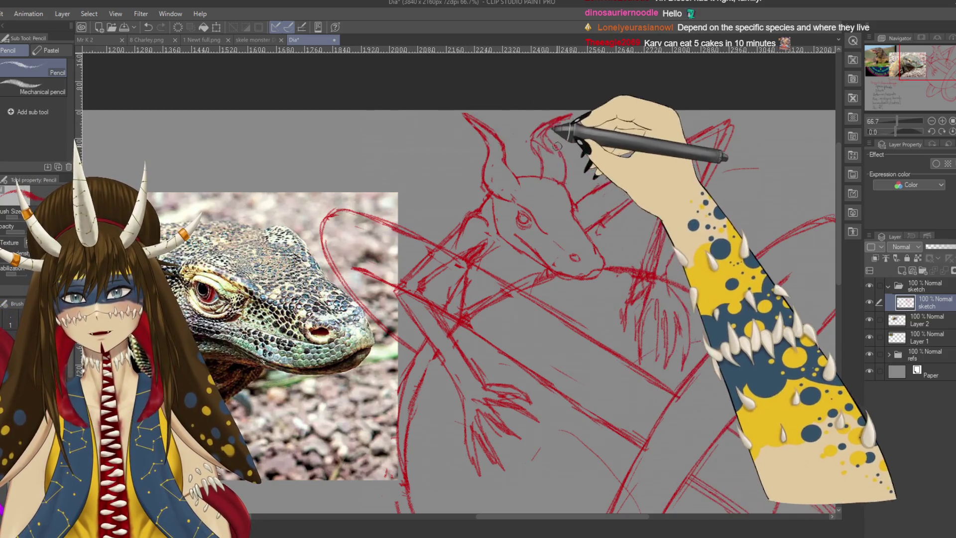
key("e")
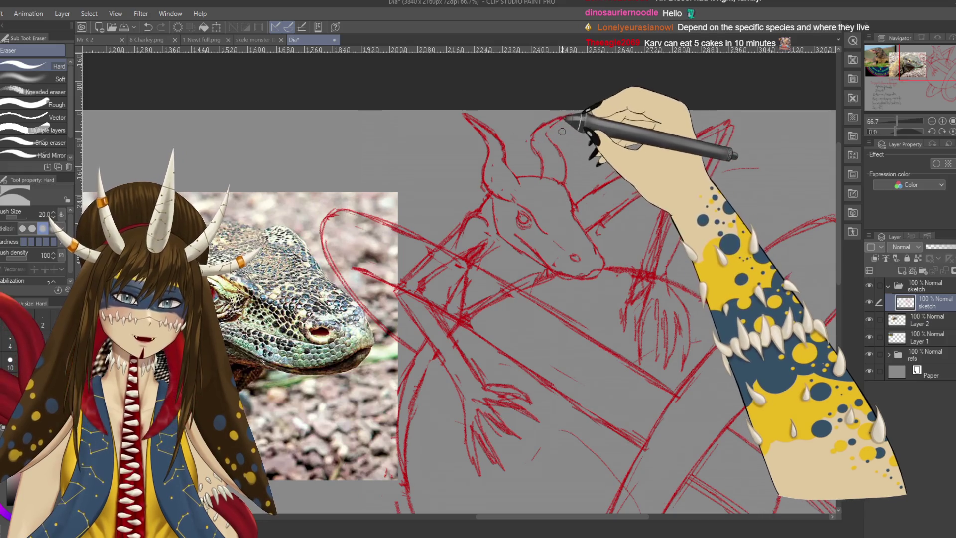
key("p")
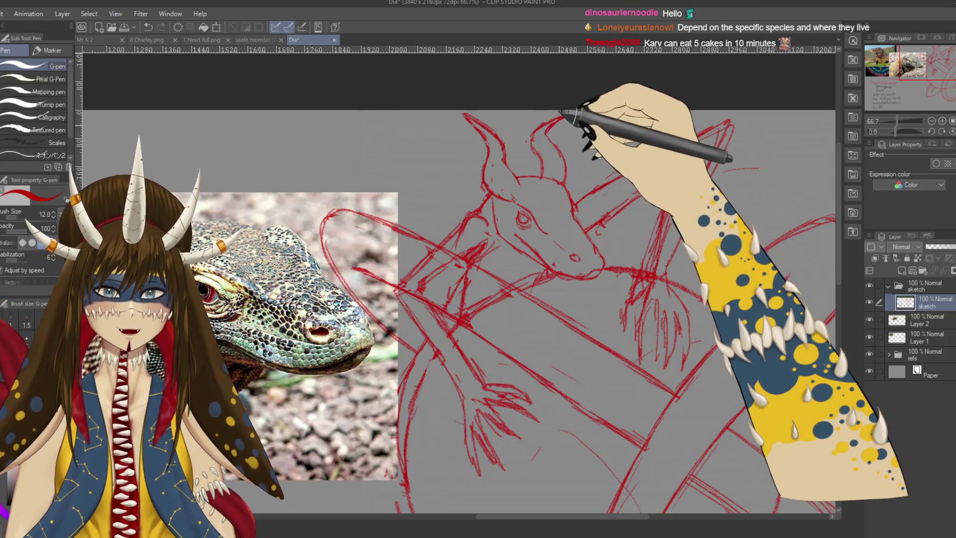
key("p")
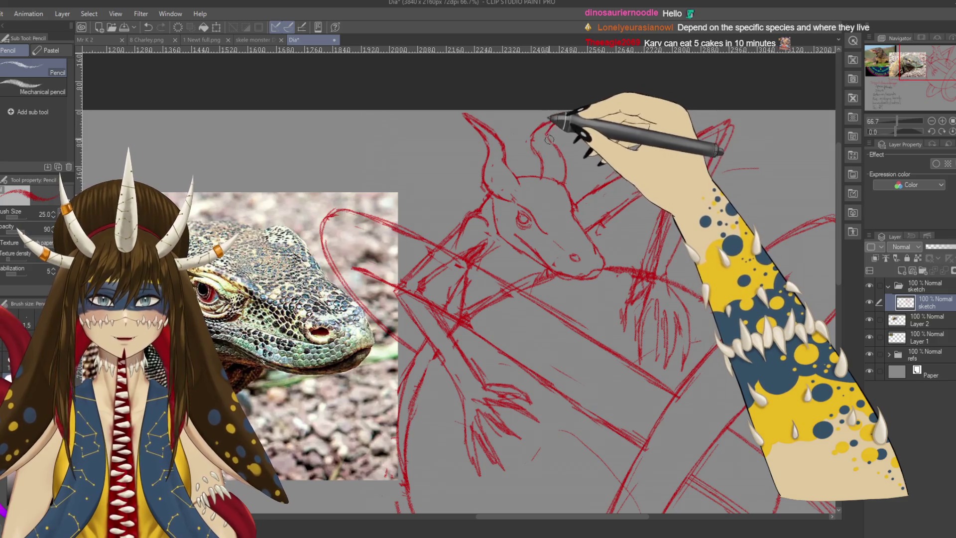
Draw the snout and jaw line and outline the right horn on the head
key("e")
key("p")
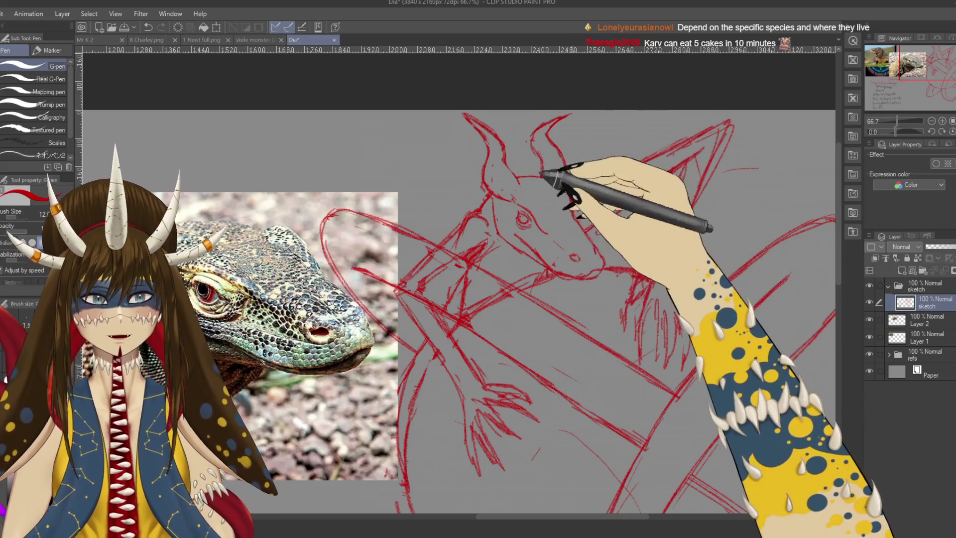
key("p")
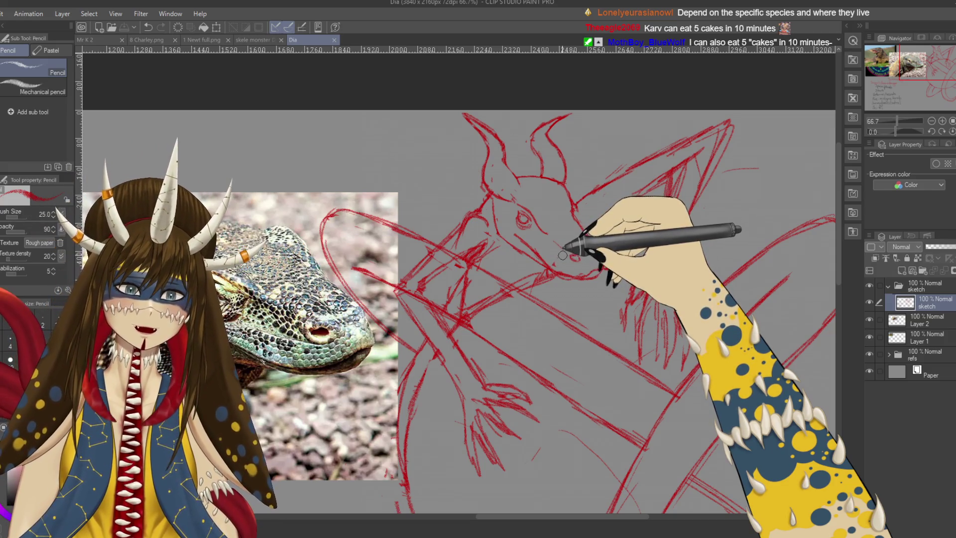
left_click_drag(543, 262, 597, 264)
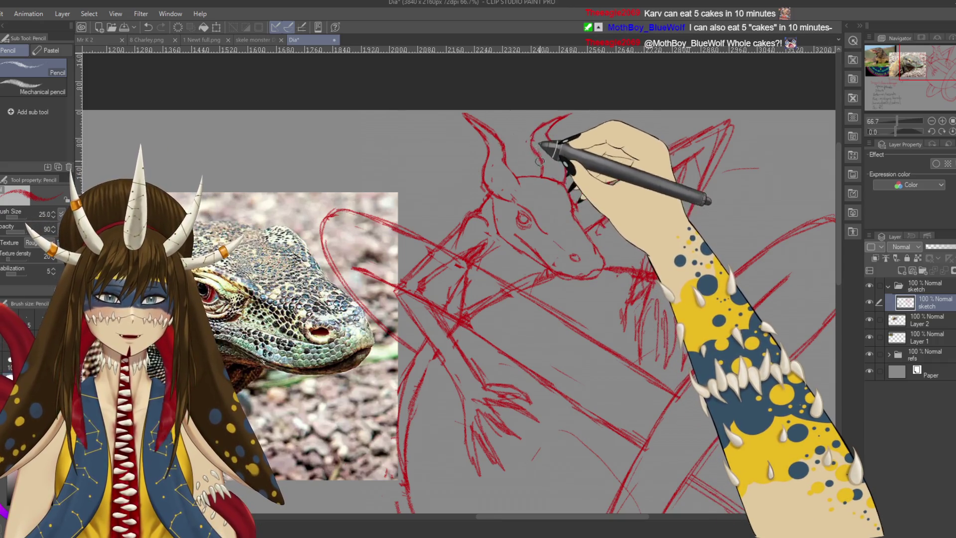
left_click_drag(554, 144, 551, 188)
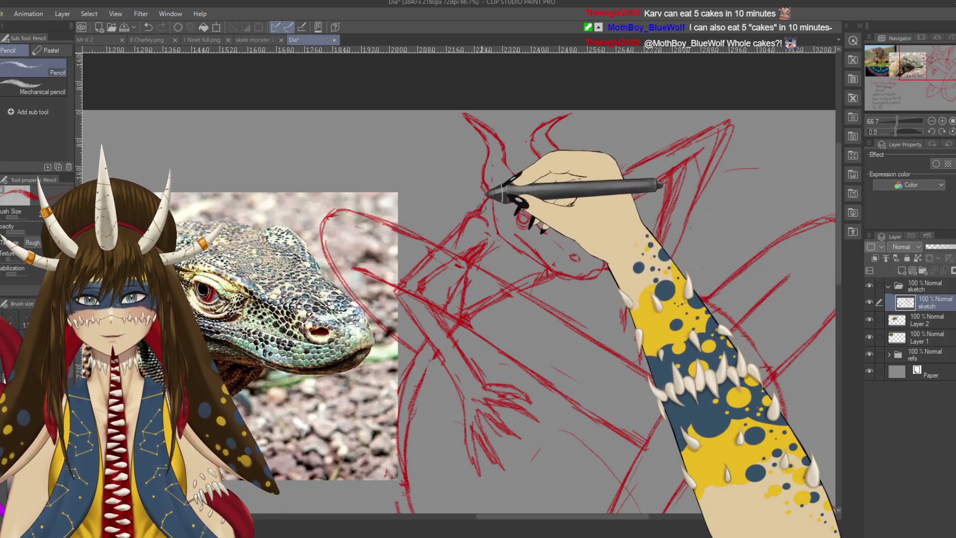
key("e")
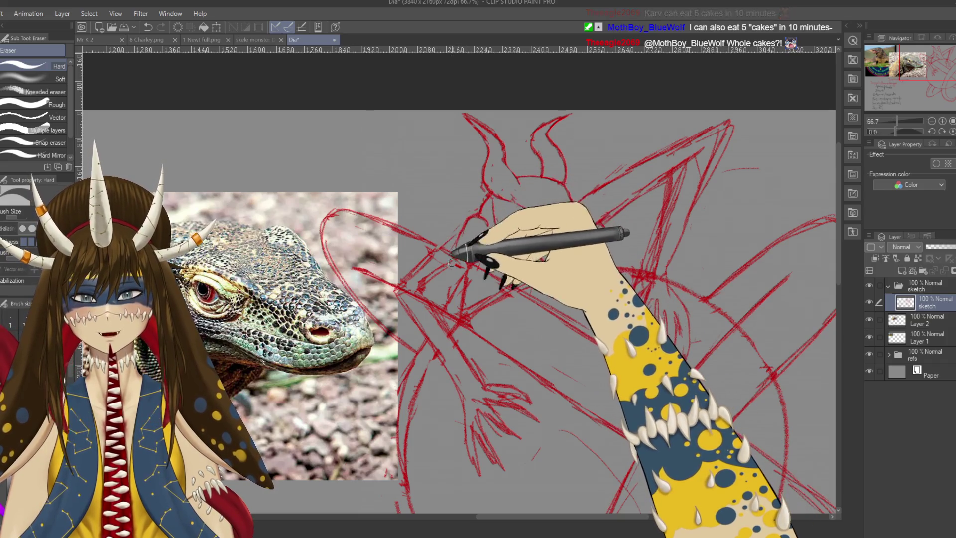
left_click_drag(460, 223, 477, 204)
key("p")
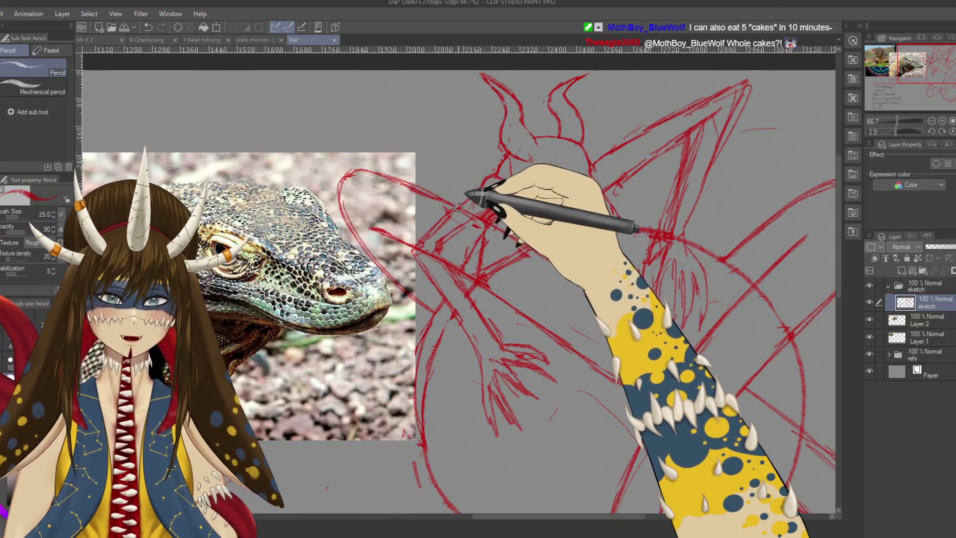
Touch up the head lines with eraser and pencil, then save the drawing
key("e")
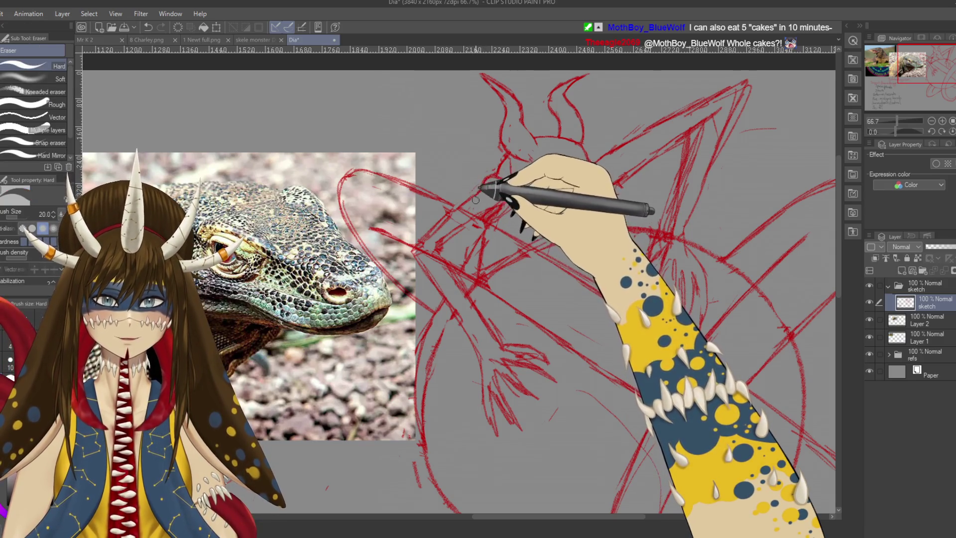
key("p")
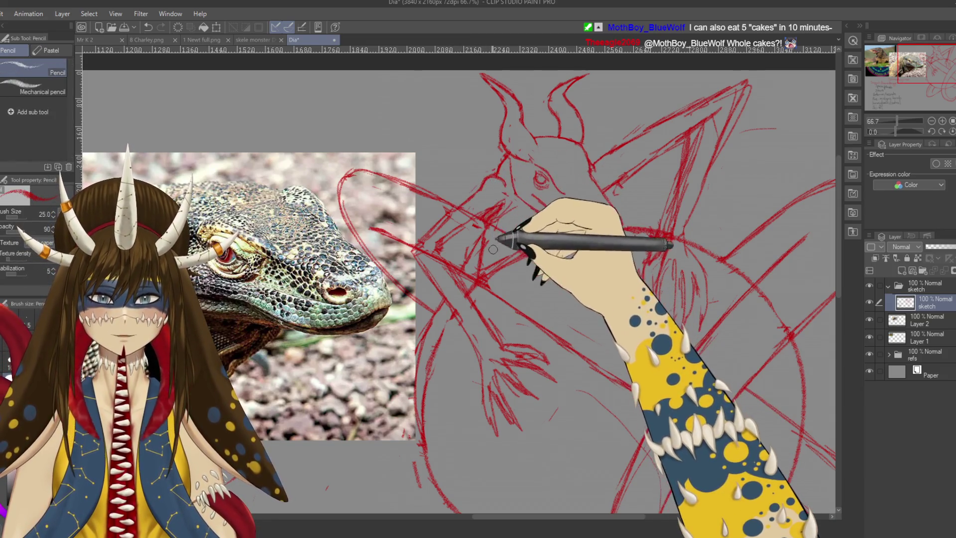
key("ctrl+s")
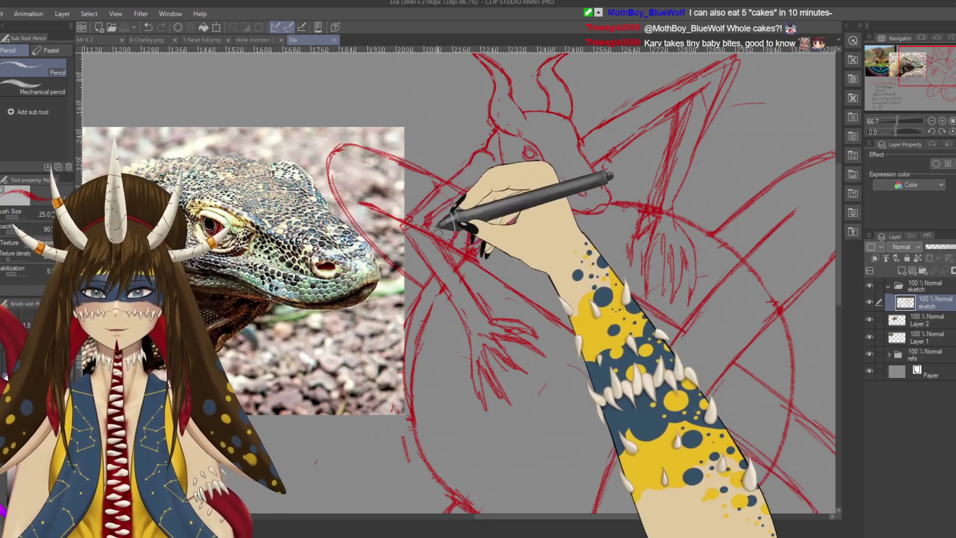
Redraw the snout, jaw line and nostril, clean stray strokes, and save again
scroll(473, 209, "down", 1)
mouse_move(516, 166)
left_mouse_down()
mouse_move(528, 173)
mouse_move(544, 148)
left_mouse_up()
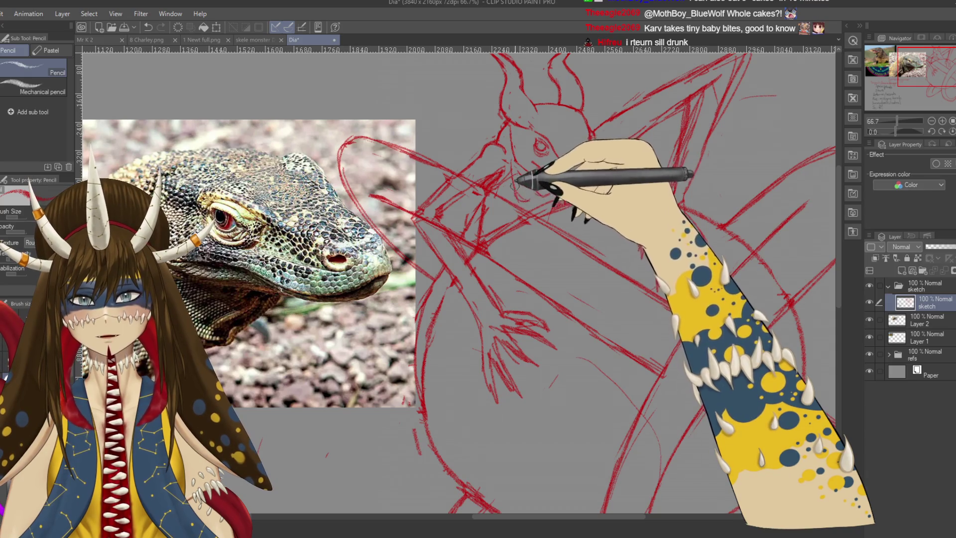
left_click_drag(548, 161, 620, 193)
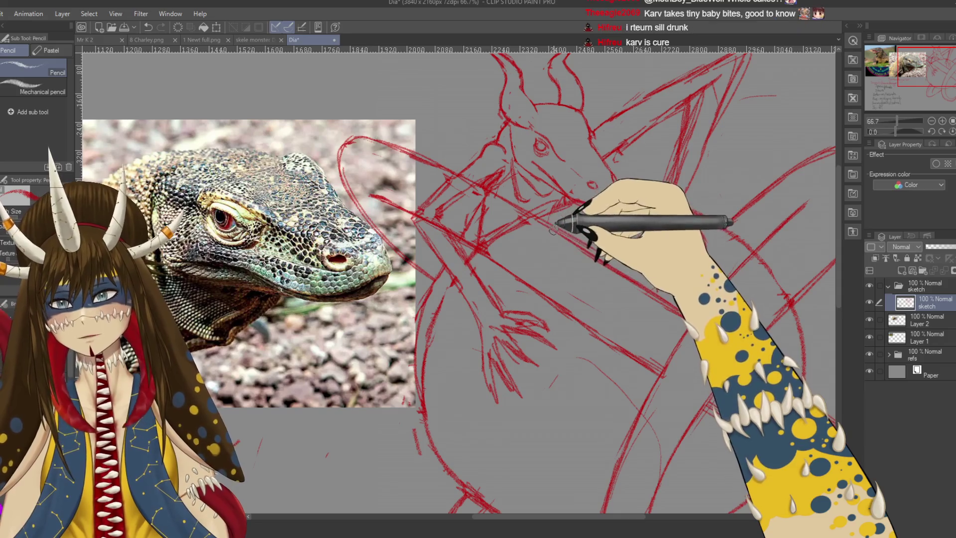
key("e")
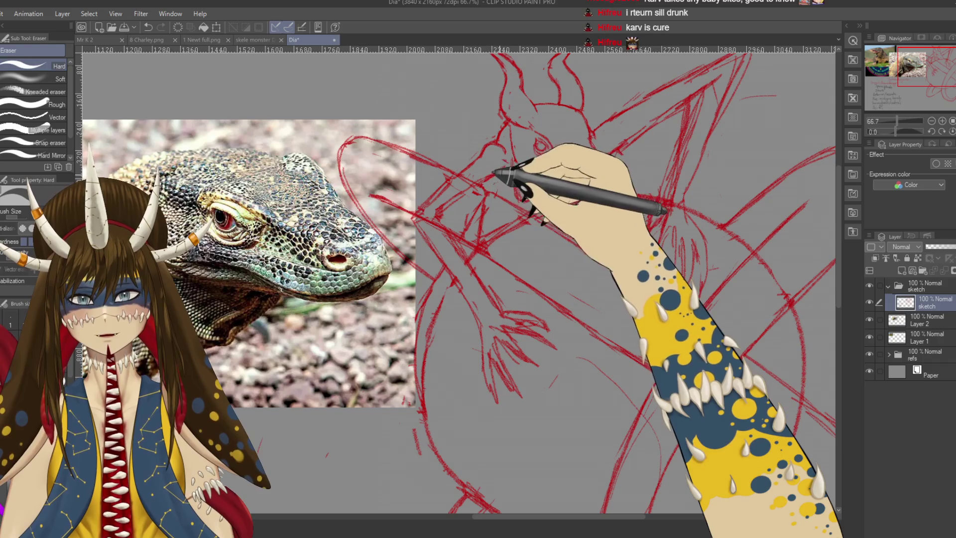
key("p")
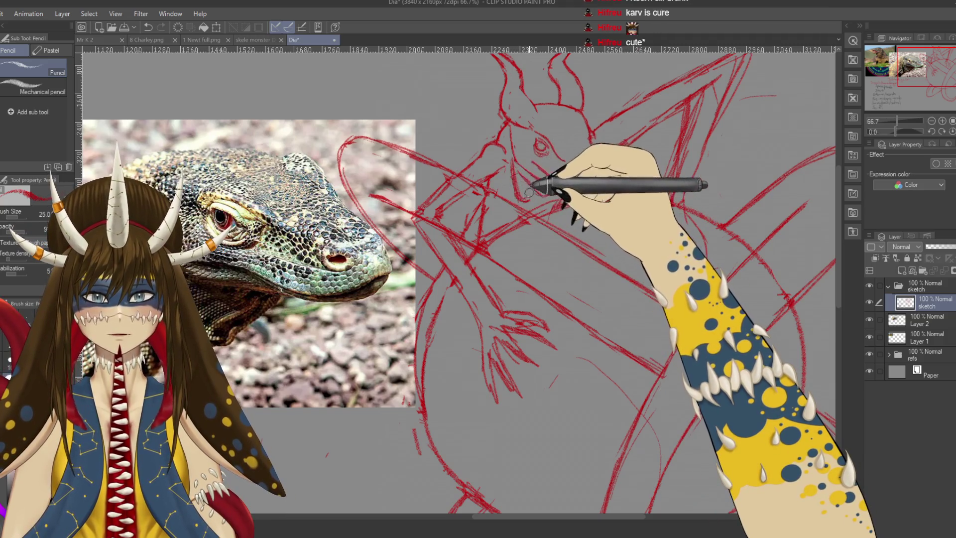
key("e")
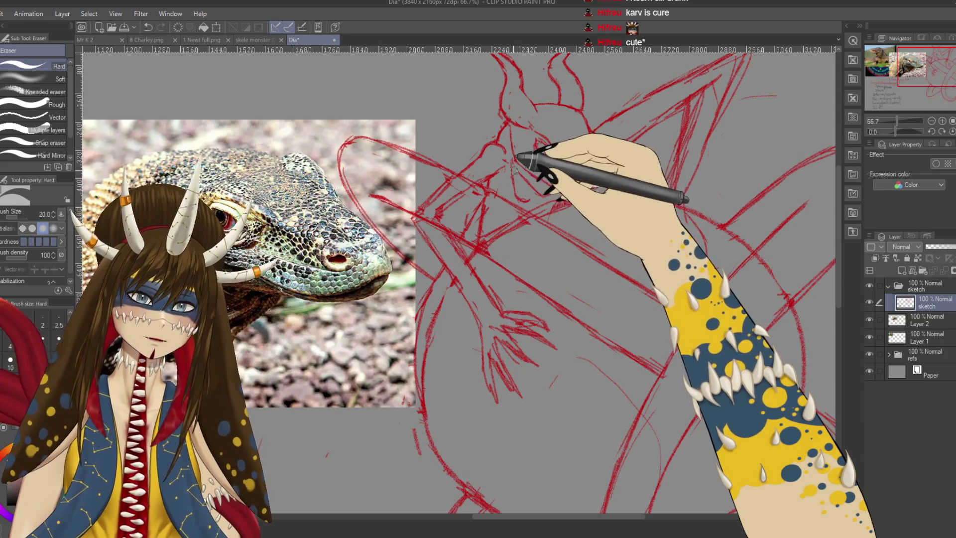
key("p")
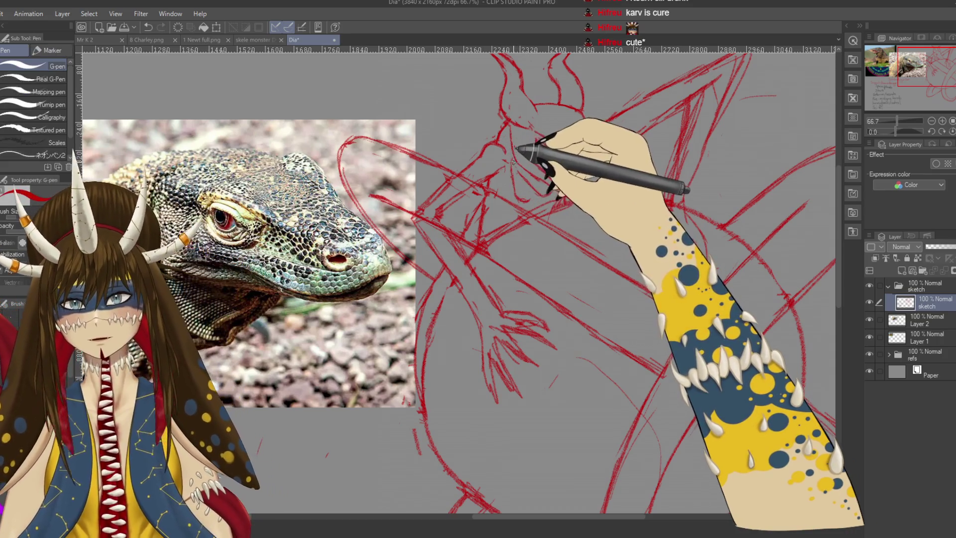
key("p")
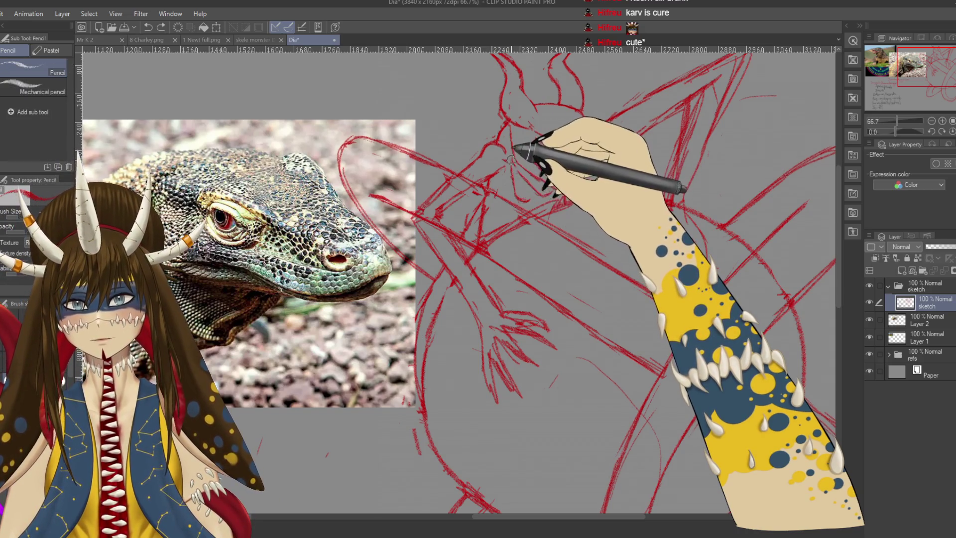
scroll(458, 291, "up", 2)
key("ctrl+s")
mouse_move(604, 291)
left_mouse_down()
mouse_move(522, 276)
mouse_move(570, 277)
left_mouse_up()
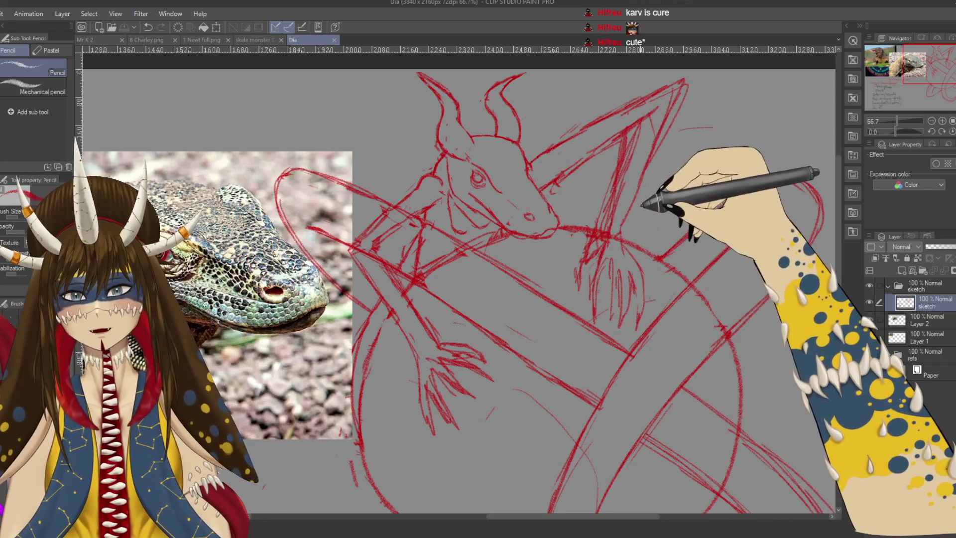
Erase and redraw small parts of the lizard sketch around the head
left_click_drag(633, 219, 635, 226)
key("e")
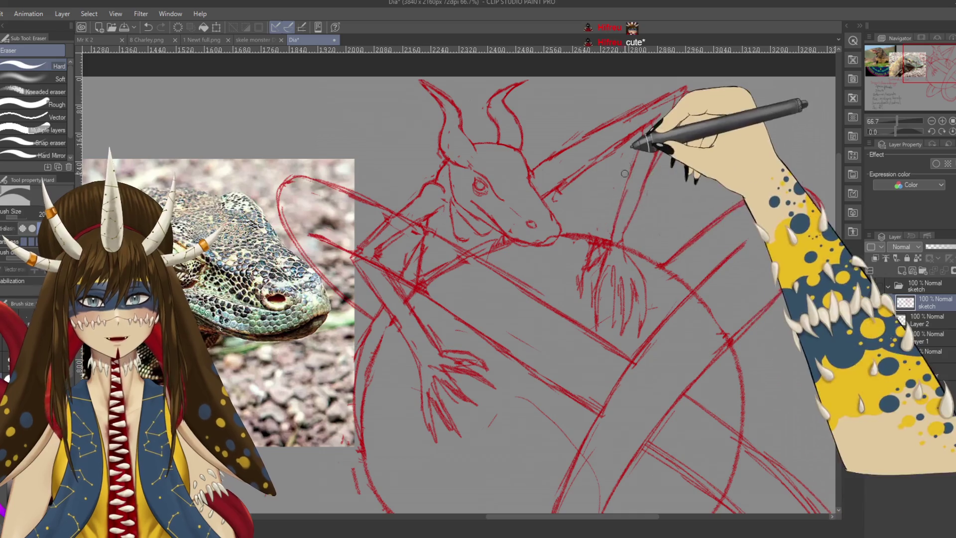
left_click_drag(636, 188, 616, 197)
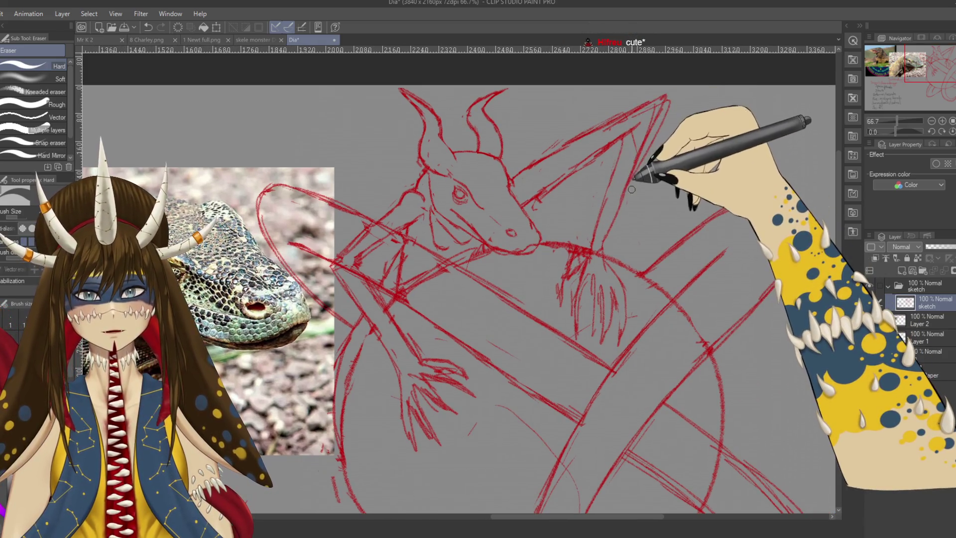
key("p")
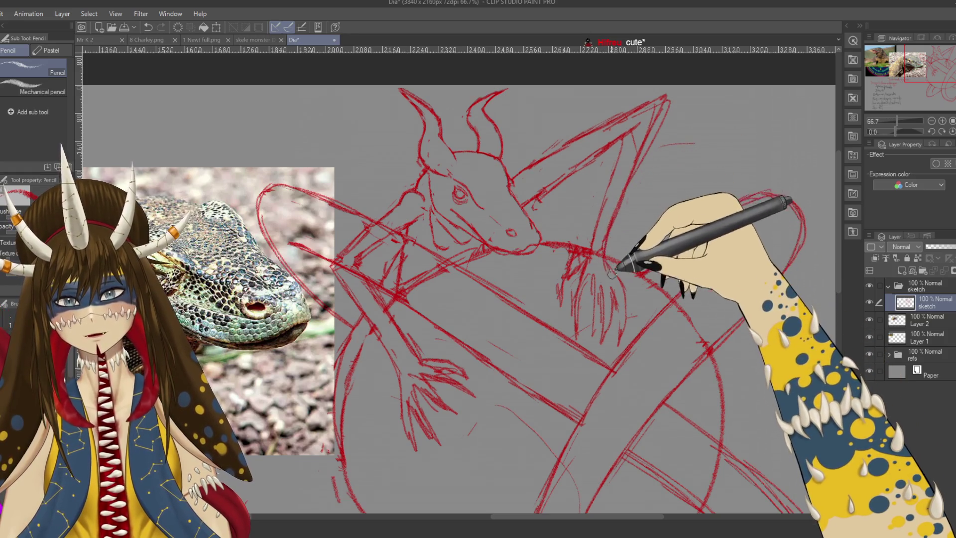
key("e")
left_click_drag(612, 274, 609, 279)
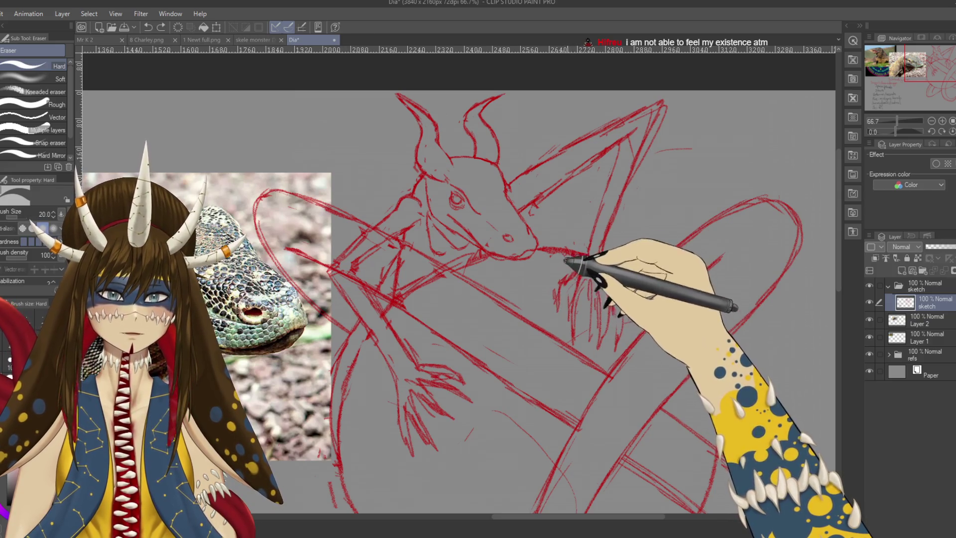
mouse_move(636, 190)
left_mouse_down()
mouse_move(604, 242)
mouse_move(637, 157)
left_mouse_up()
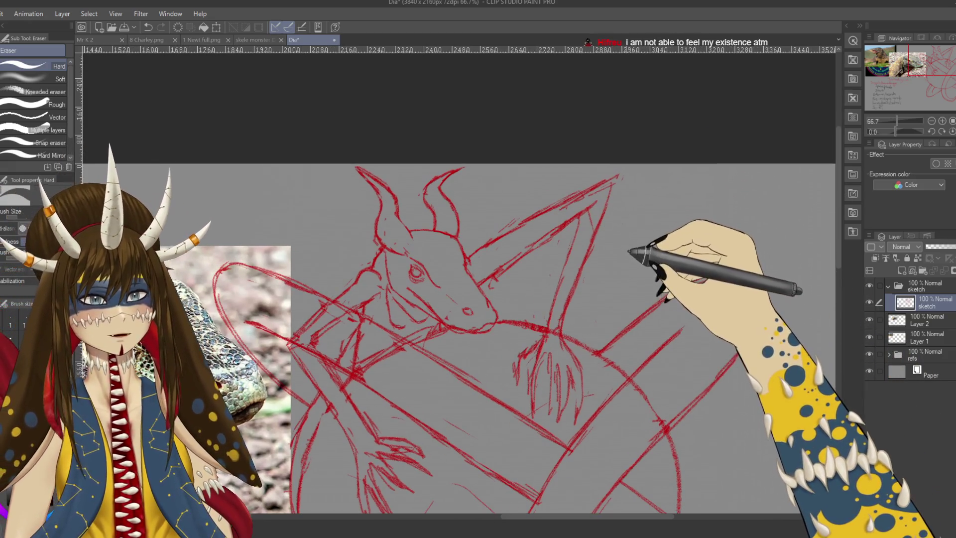
left_click_drag(617, 254, 635, 216)
Make final pencil and eraser touch-ups and save the drawing
key("p")
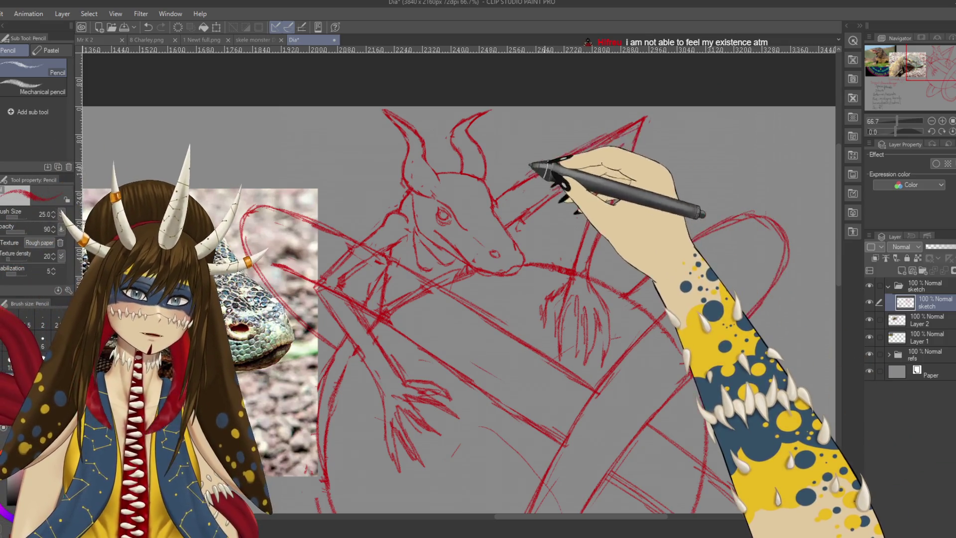
key("e")
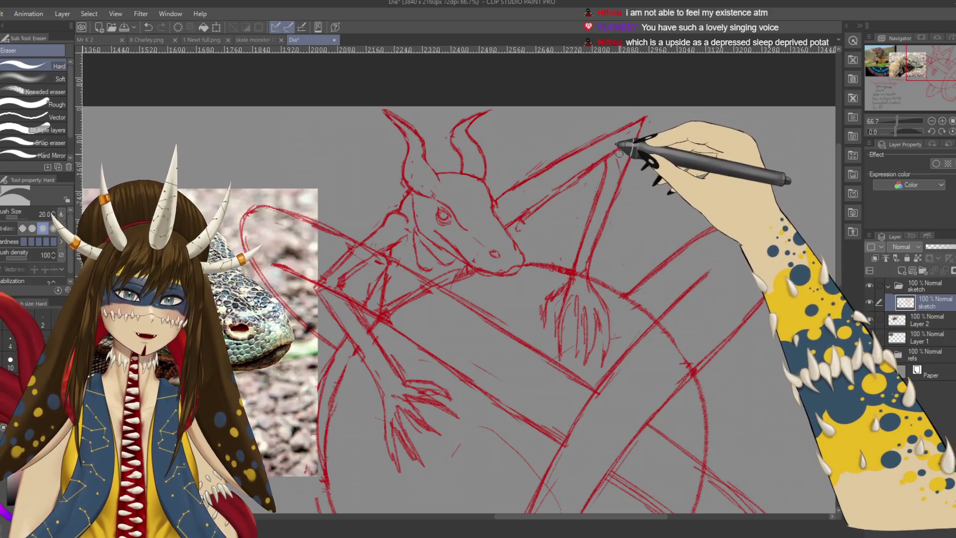
key("ctrl+s")
mouse_move(641, 277)
left_mouse_down()
mouse_move(628, 188)
mouse_move(629, 416)
left_mouse_up()
left_click_drag(704, 249, 661, 363)
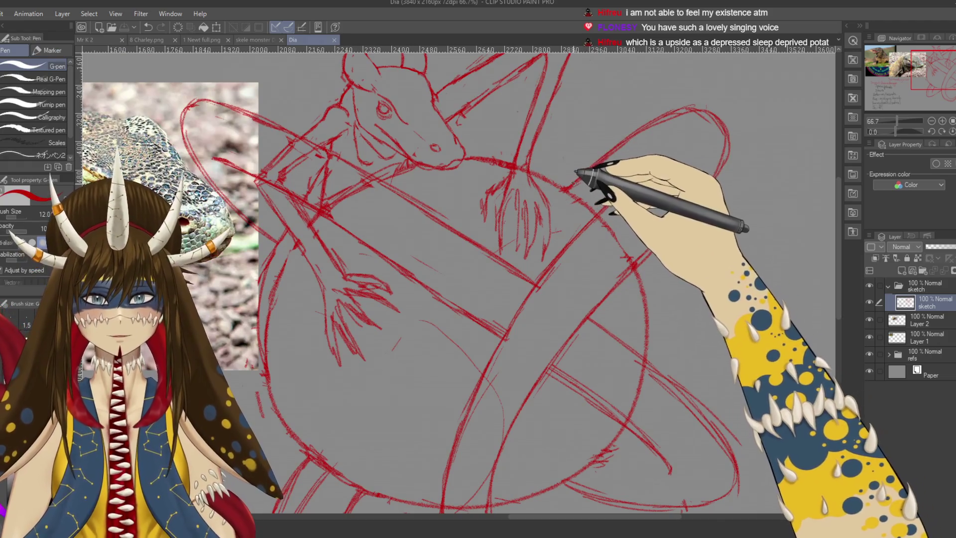
key("p")
mouse_move(572, 164)
left_mouse_down()
mouse_move(647, 105)
mouse_move(699, 279)
left_mouse_up()
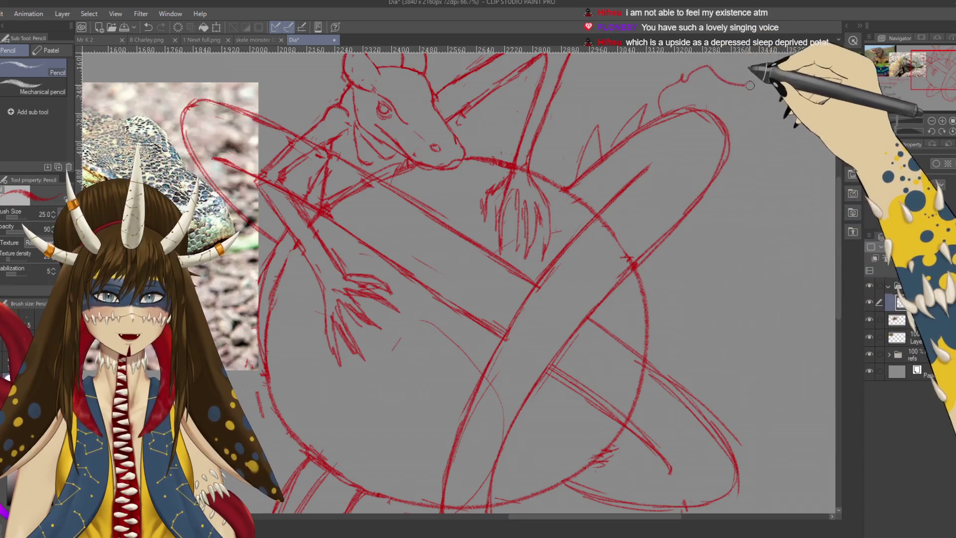
key("ctrl+z")
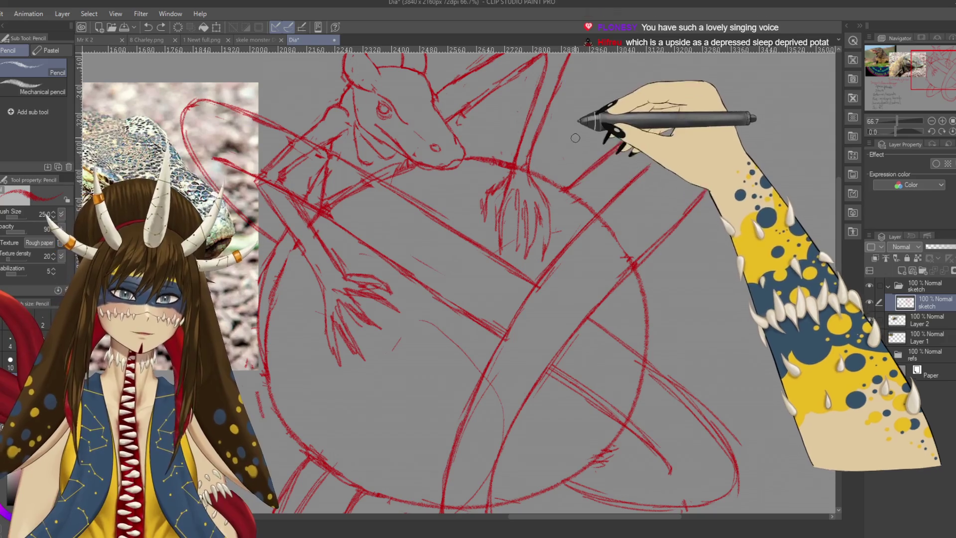
scroll(602, 173, "up", 2)
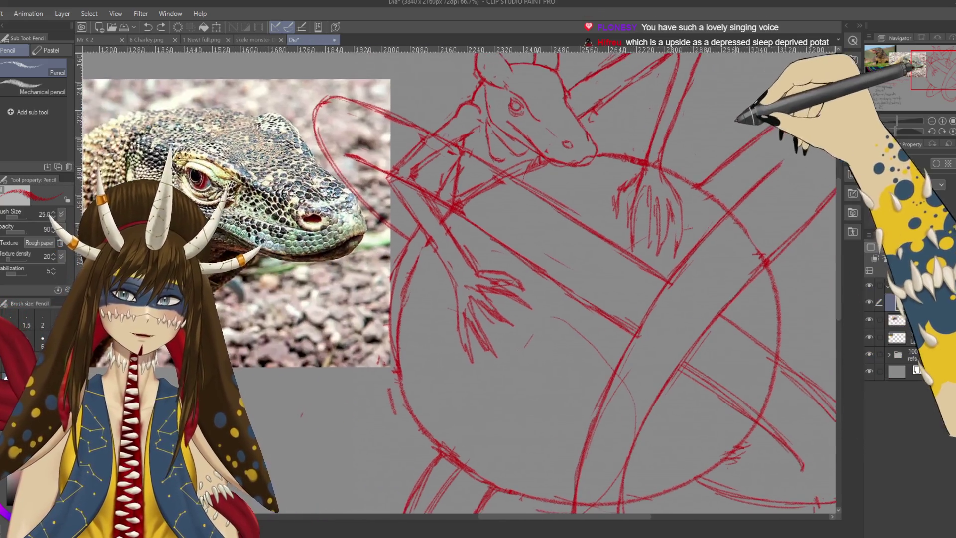
scroll(602, 173, "down", 2)
scroll(695, 57, "up", 1)
scroll(694, 56, "down", 1)
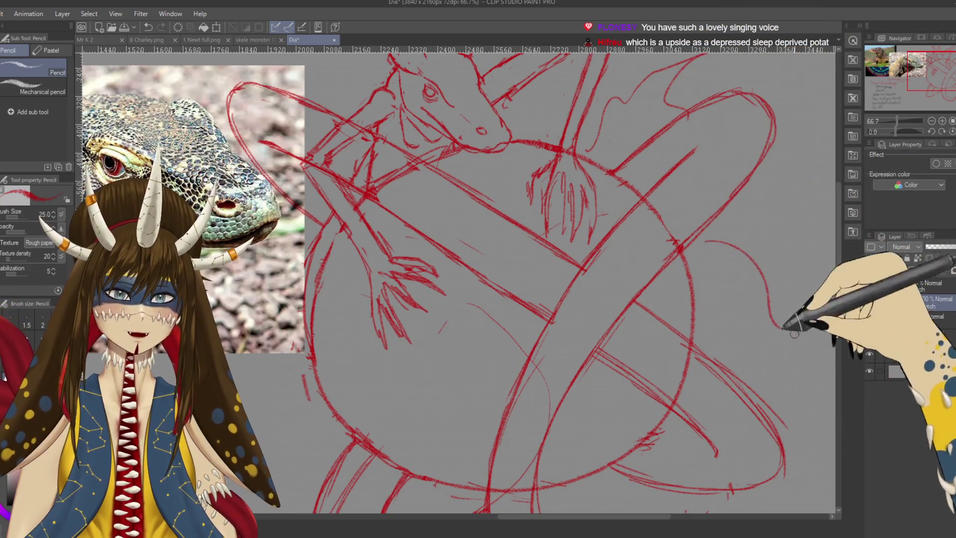
scroll(757, 367, "up", 1)
scroll(550, 393, "down", 1)
left_click_drag(550, 393, 653, 302)
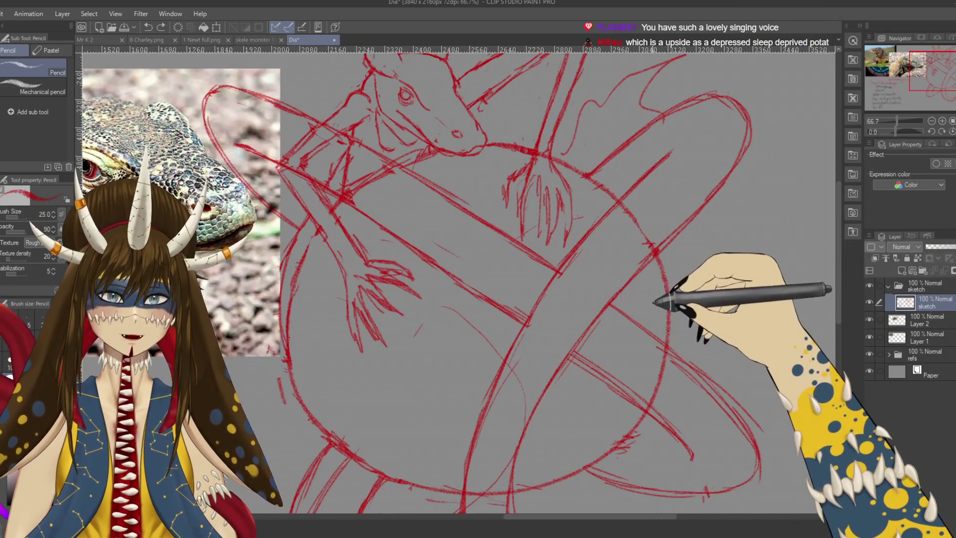
scroll(652, 294, "up", 2)
scroll(652, 295, "up", 3)
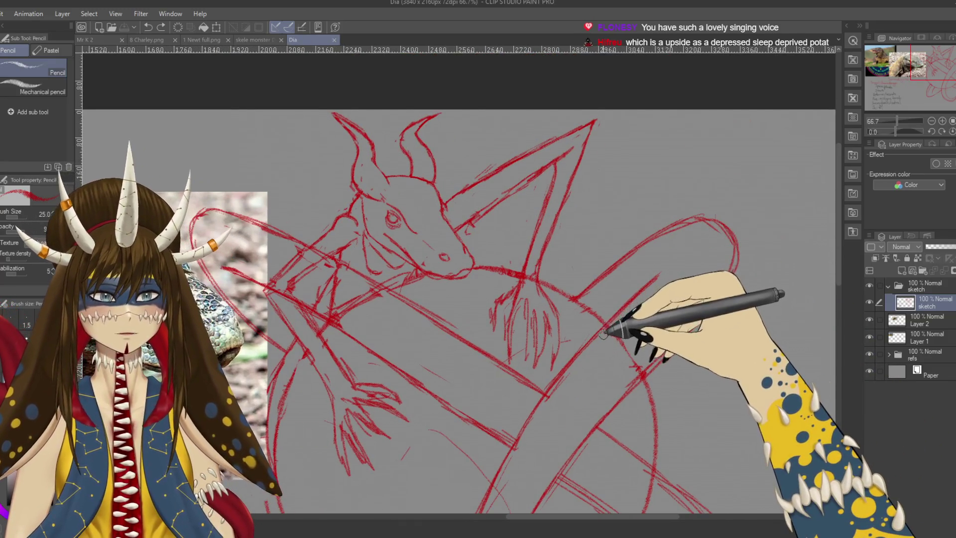
Erase the stray rough lines around the lizard's snout
left_click_drag(529, 214, 554, 195)
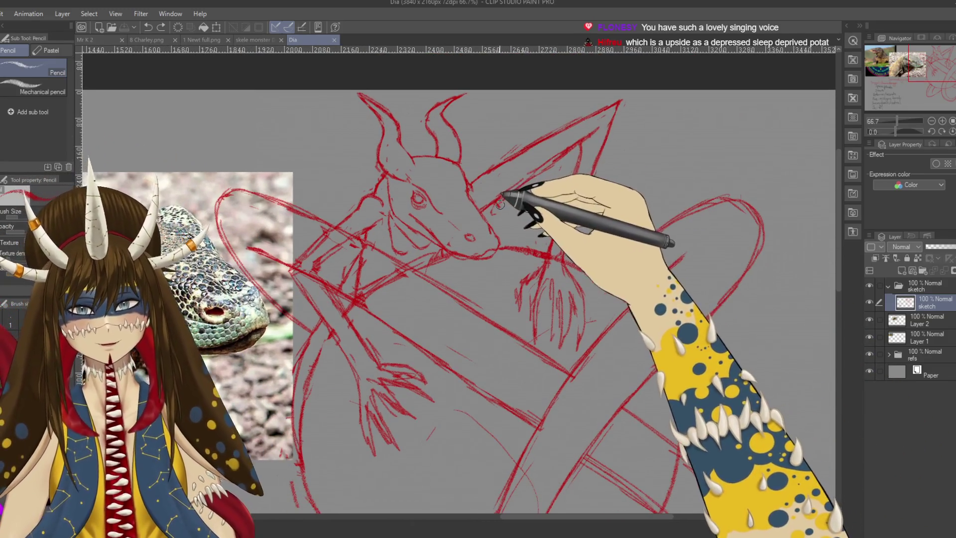
key("e")
left_click_drag(497, 204, 493, 210)
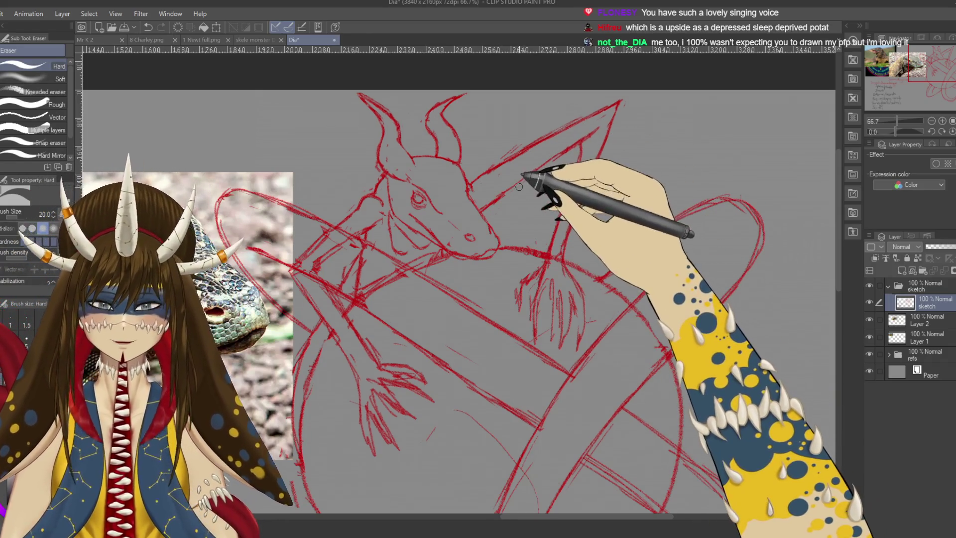
key("p")
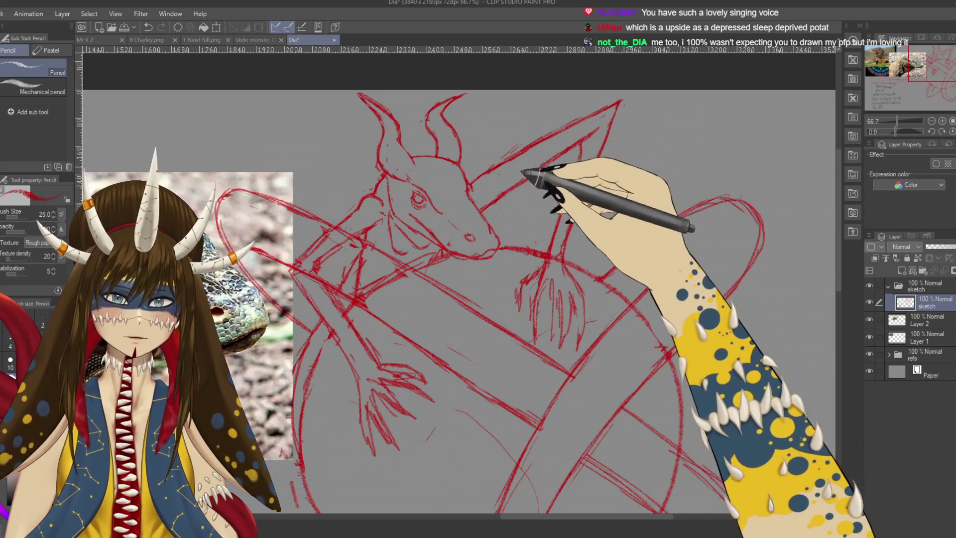
scroll(498, 244, "up", 1)
left_click_drag(519, 289, 572, 213)
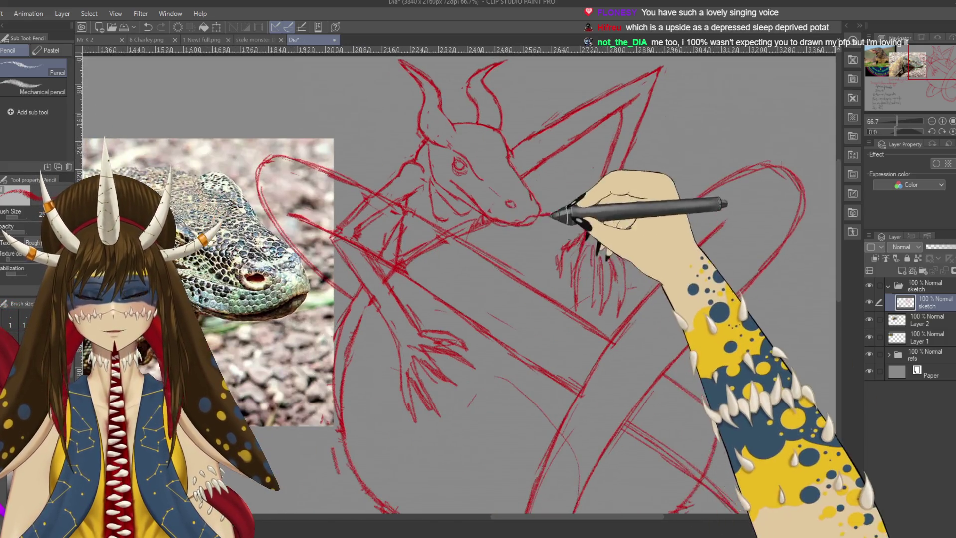
key("e")
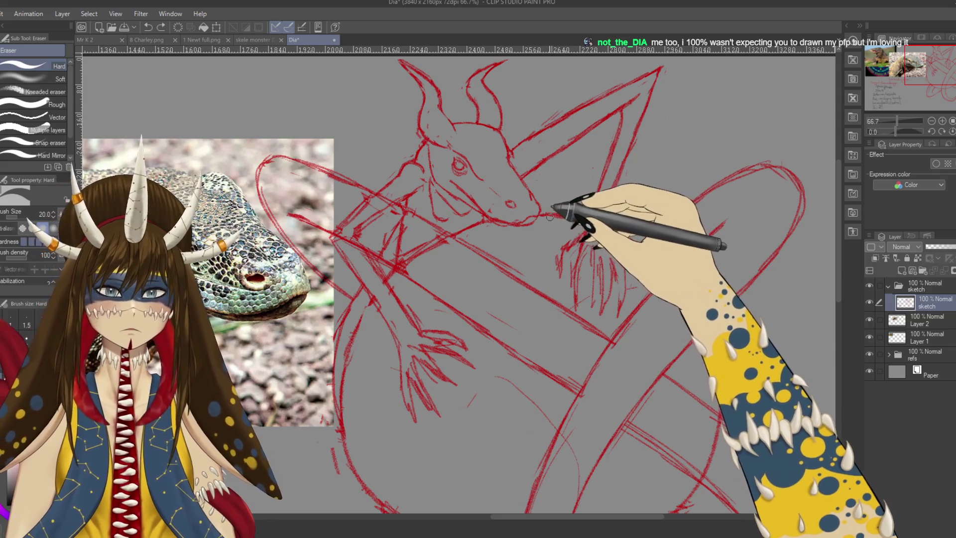
key("p")
left_click_drag(550, 218, 565, 235)
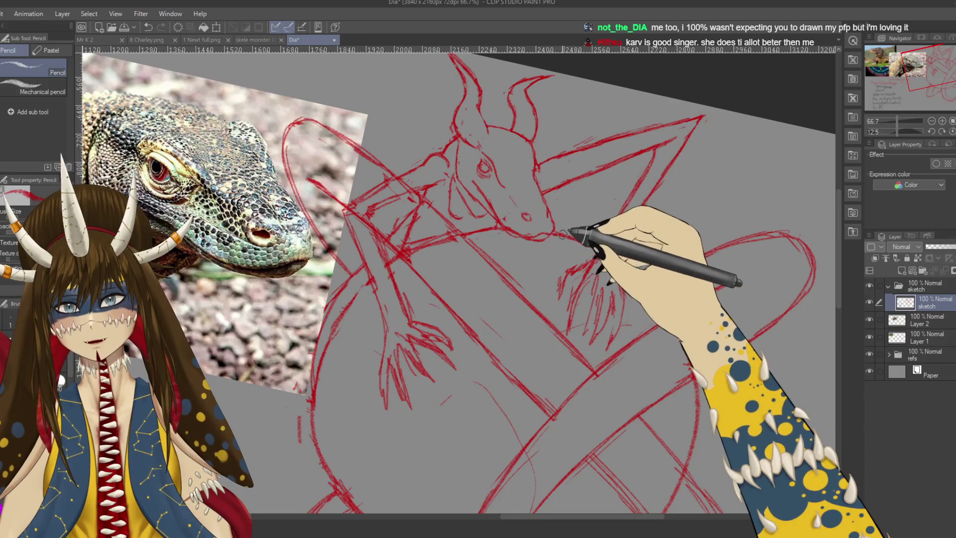
Rotate the canvas view from 12.5° to a slight -5.4° tilt
key("e")
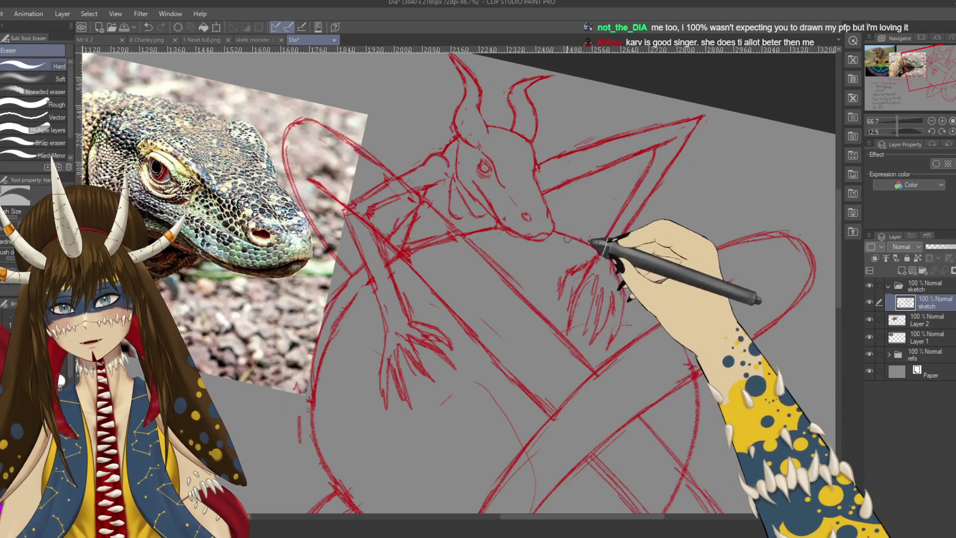
mouse_move(587, 249)
left_mouse_down()
mouse_move(505, 326)
mouse_move(679, 370)
mouse_move(662, 345)
left_mouse_up()
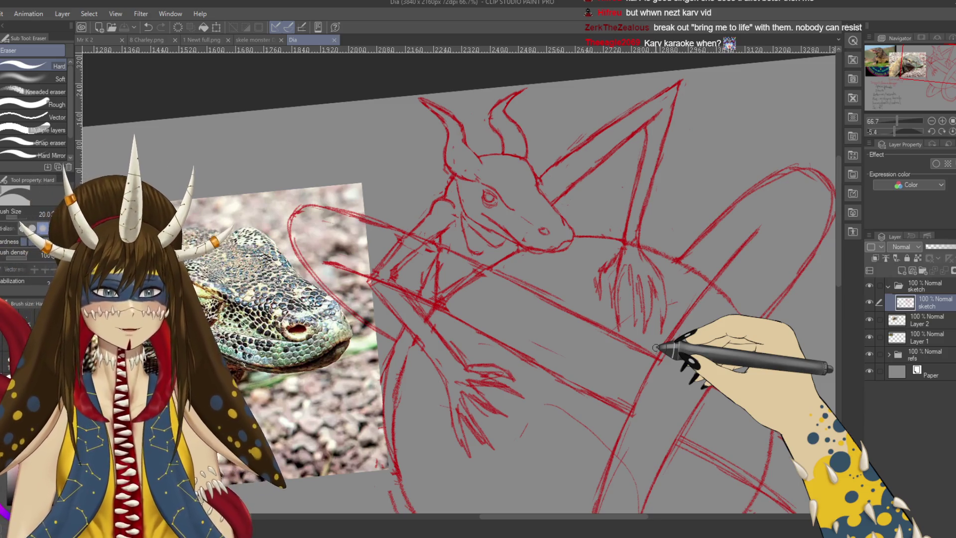
scroll(658, 346, "up", 1)
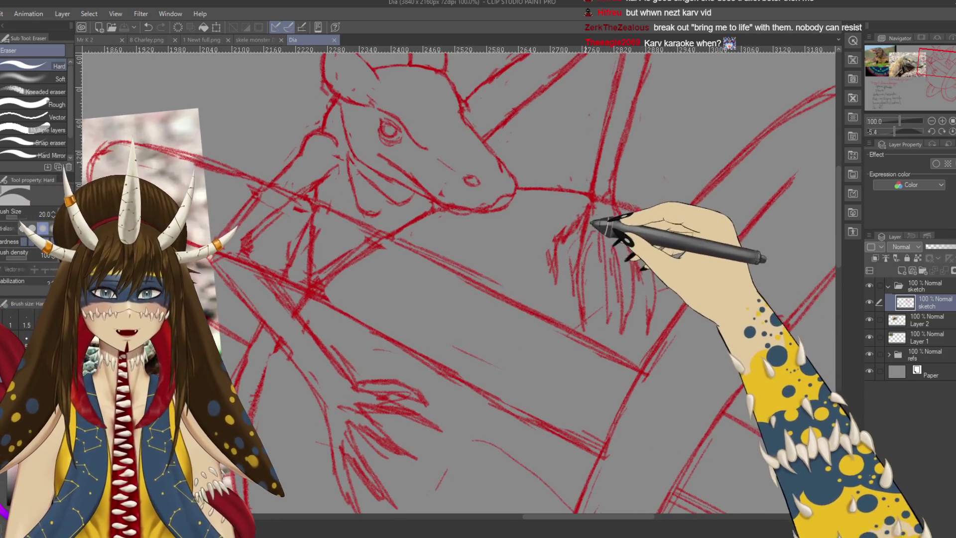
Sketch claw lines below the snout and save the drawing
key("p")
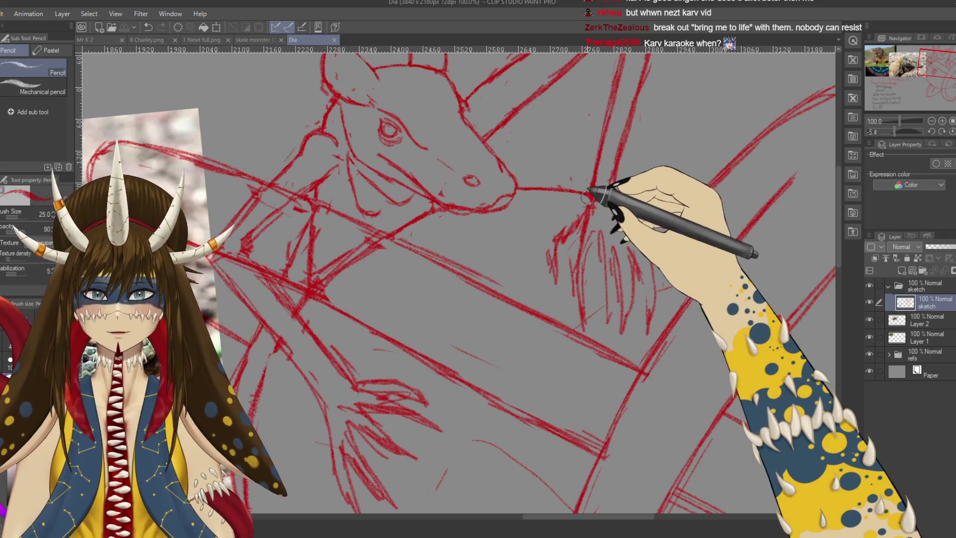
mouse_move(587, 199)
left_mouse_down()
mouse_move(580, 228)
mouse_move(616, 261)
left_mouse_up()
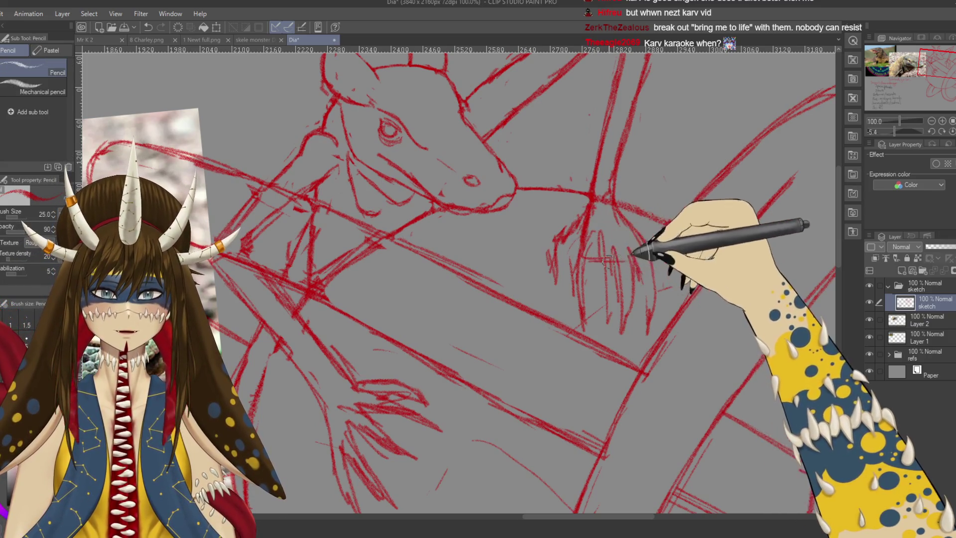
mouse_move(623, 219)
left_mouse_down()
mouse_move(642, 259)
mouse_move(656, 249)
left_mouse_up()
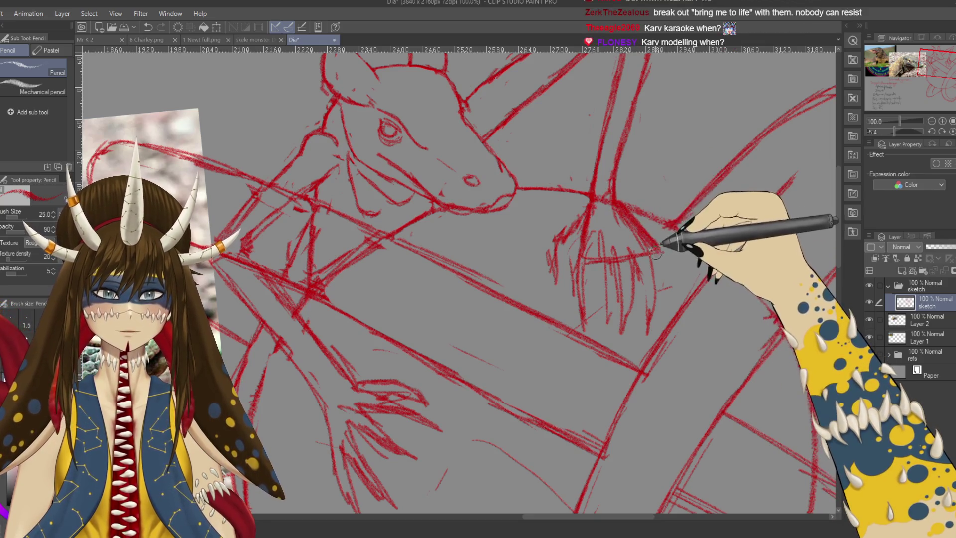
key("e")
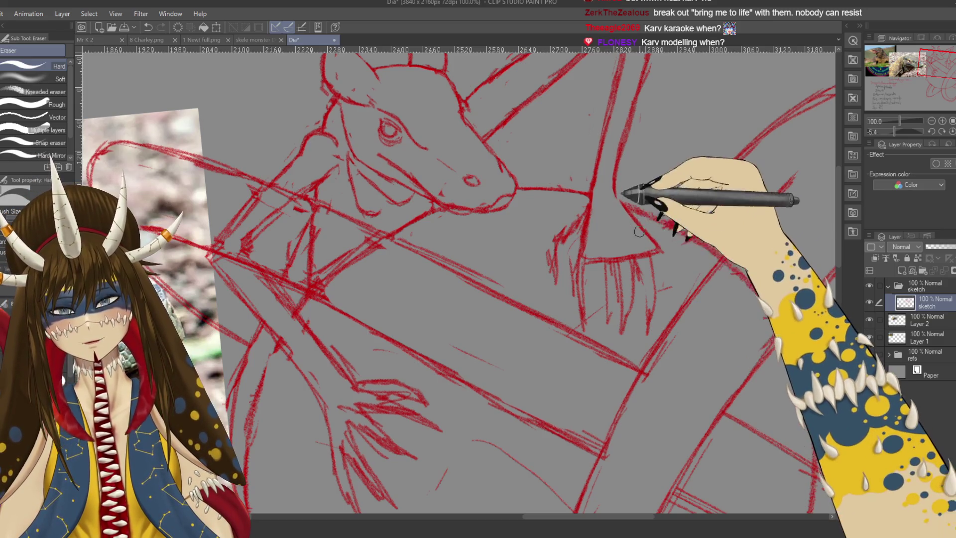
key("p")
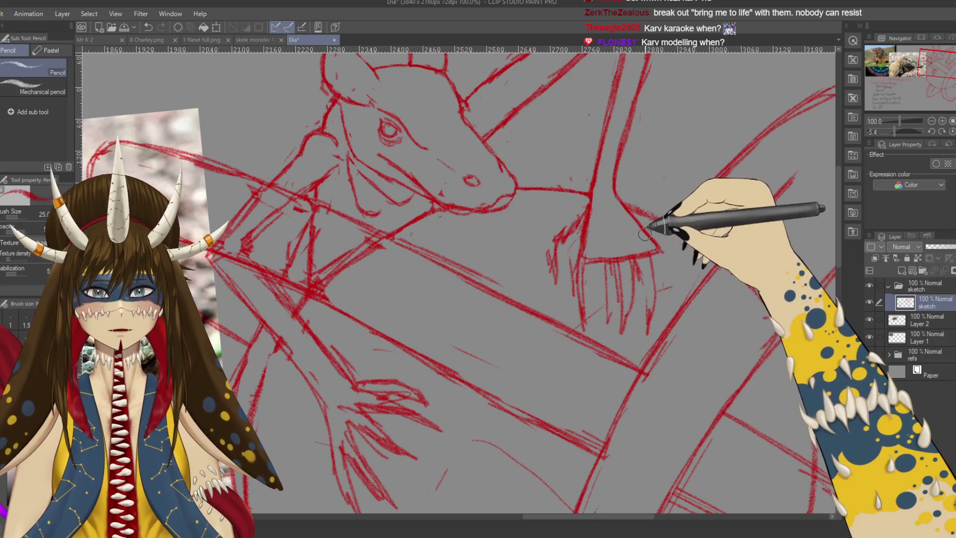
key("ctrl+s")
left_click_drag(644, 311, 647, 288)
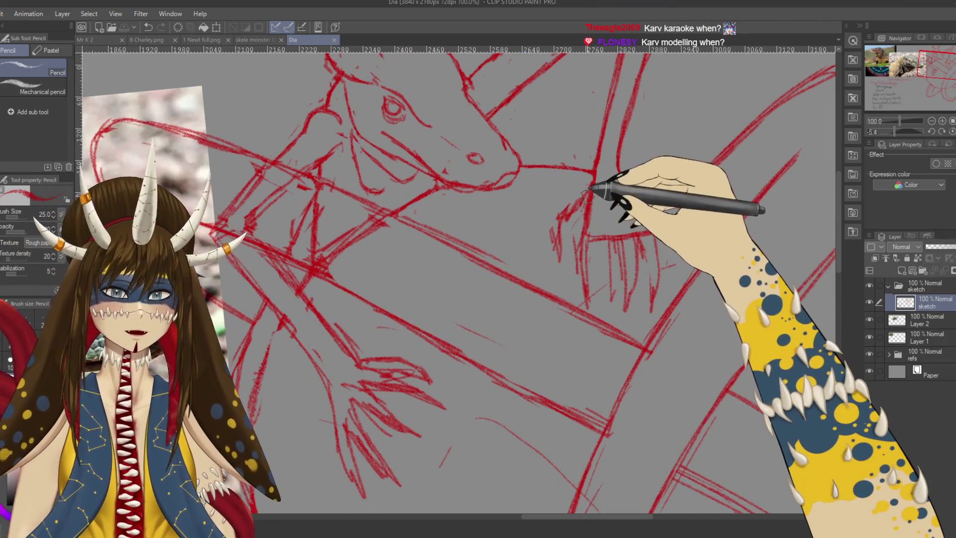
Draw the claw's curved left side, its bar and hatching right of the neck
mouse_move(579, 195)
left_mouse_down()
mouse_move(557, 219)
mouse_move(562, 264)
left_mouse_up()
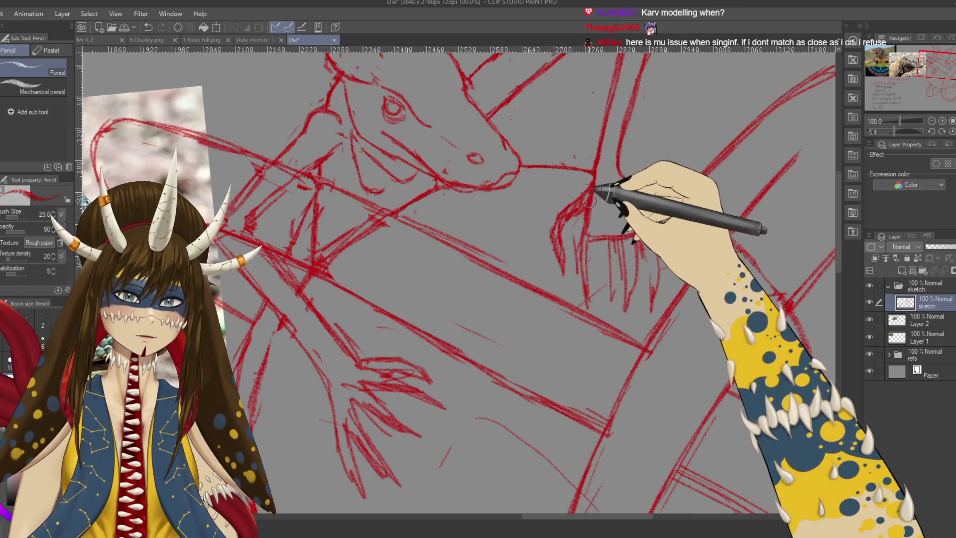
key("e")
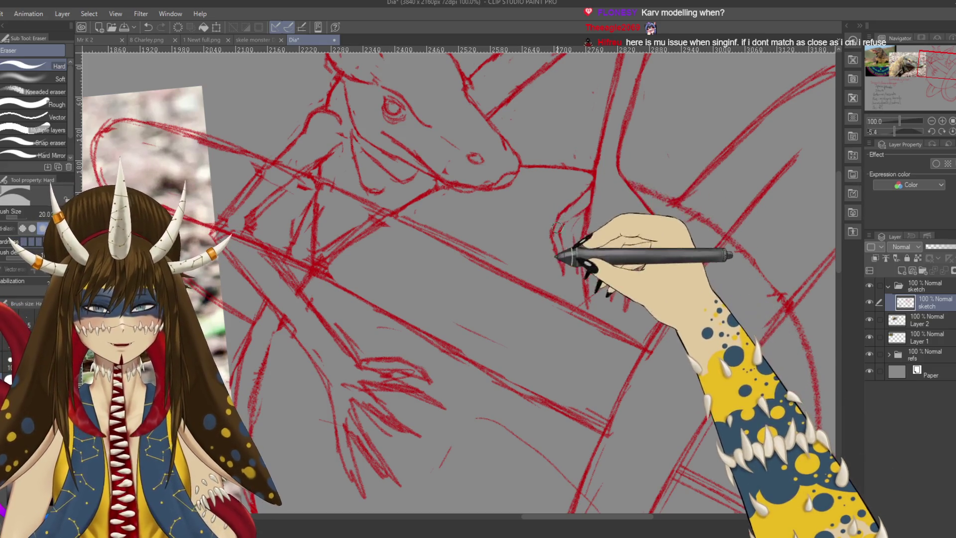
key("p")
key("p")
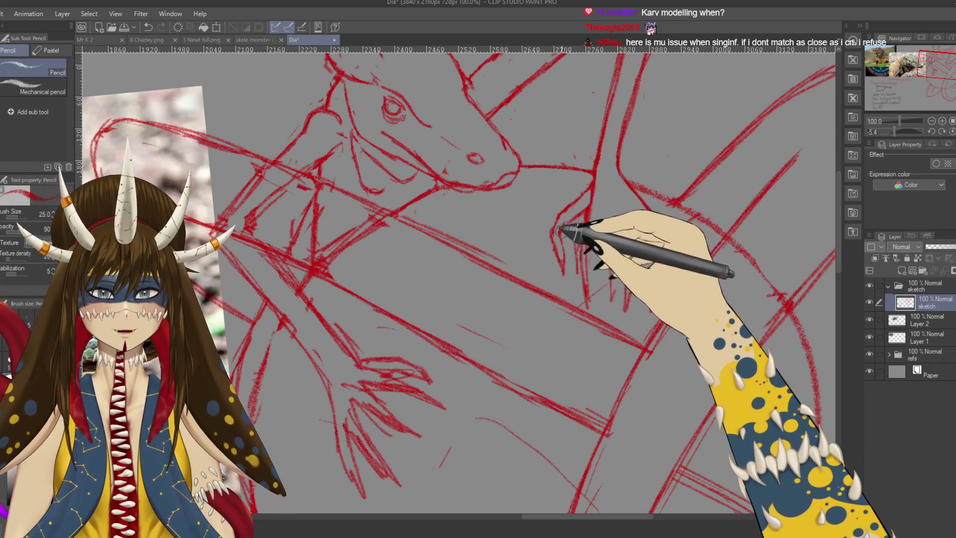
left_click_drag(620, 164, 665, 230)
mouse_move(587, 235)
left_mouse_down()
mouse_move(662, 231)
mouse_move(642, 268)
left_mouse_up()
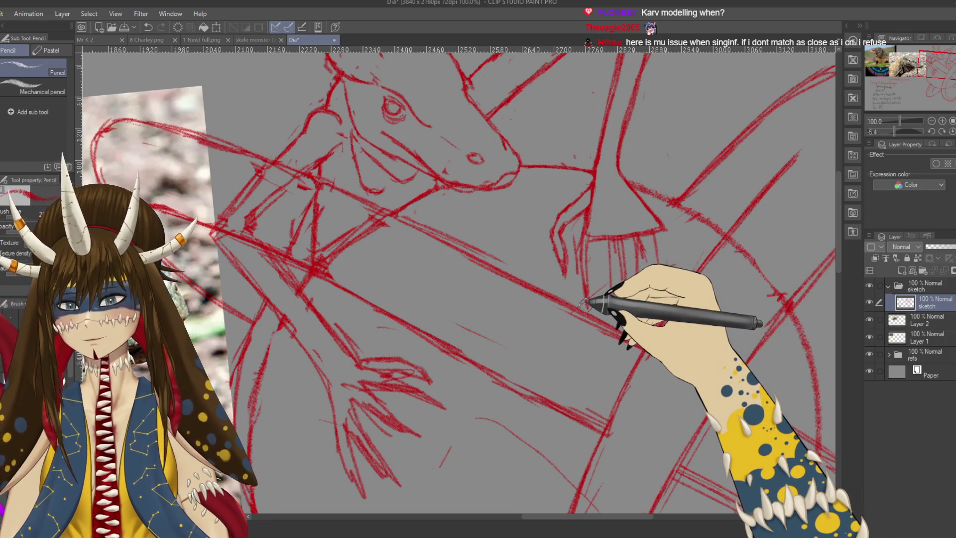
Add a stroke rising into the claw and erase stray lines
key("e")
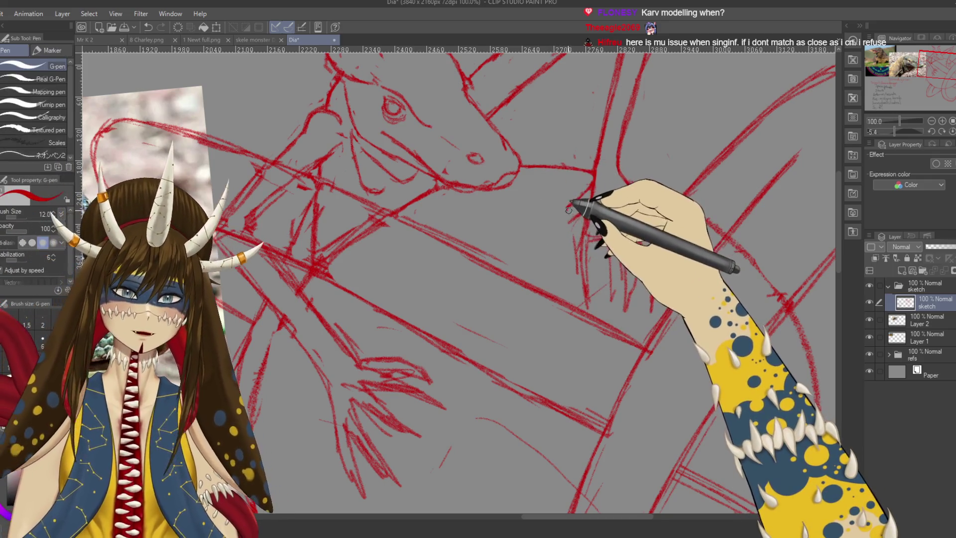
key("p")
left_click_drag(547, 254, 569, 216)
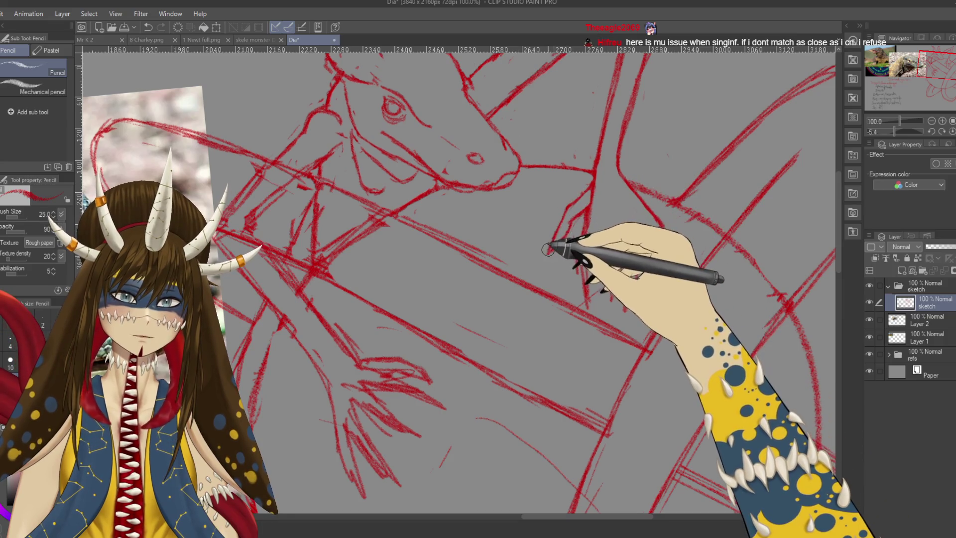
key("e")
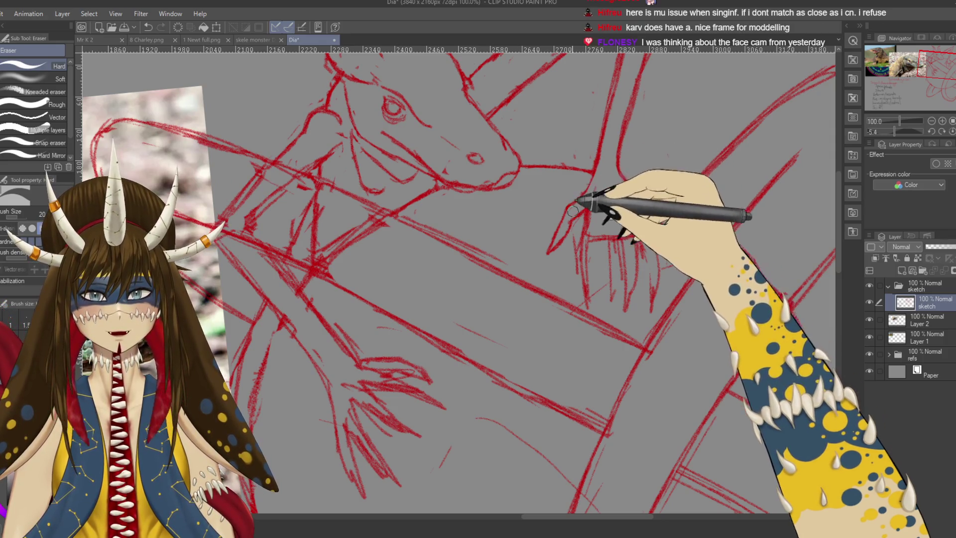
key("p")
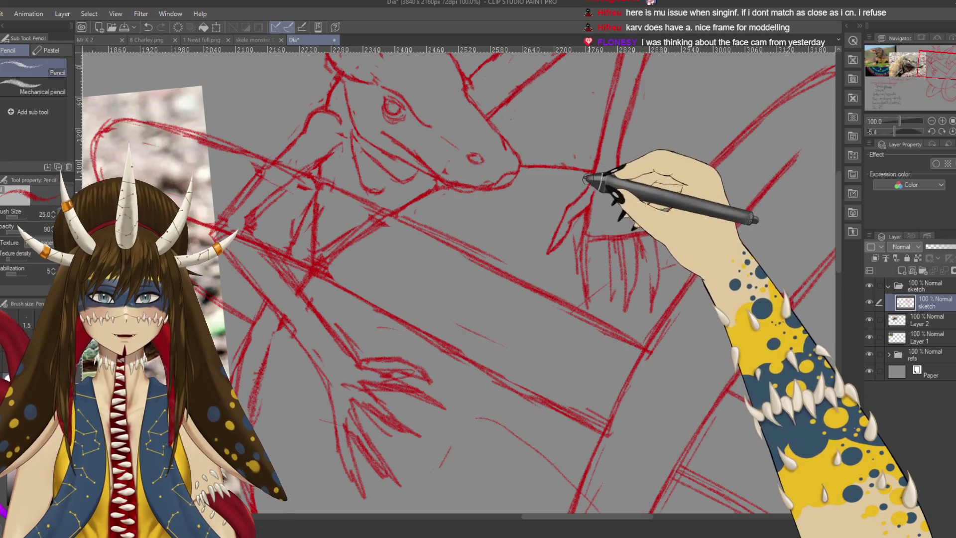
left_click_drag(617, 199, 605, 185)
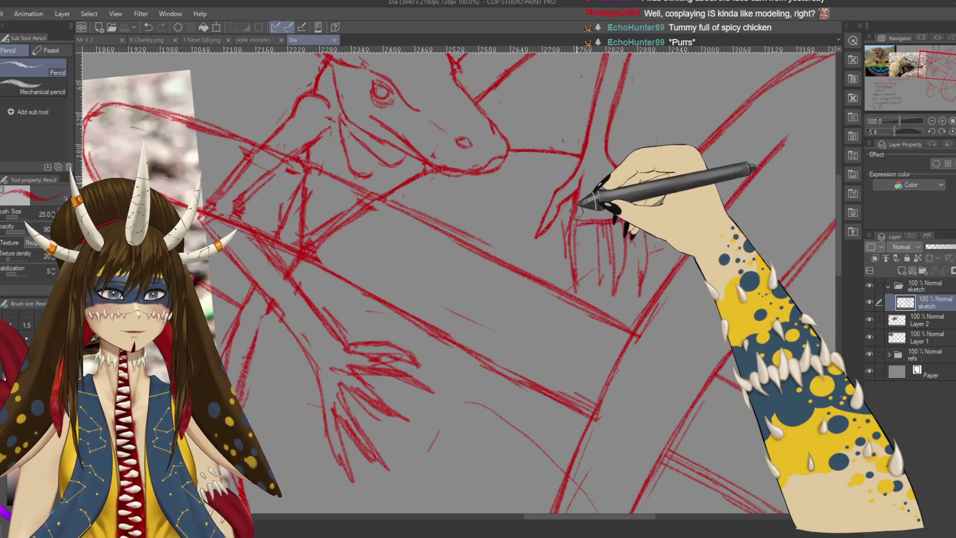
Draw a new claw line on the hand and save the drawing
left_click_drag(574, 218, 642, 214)
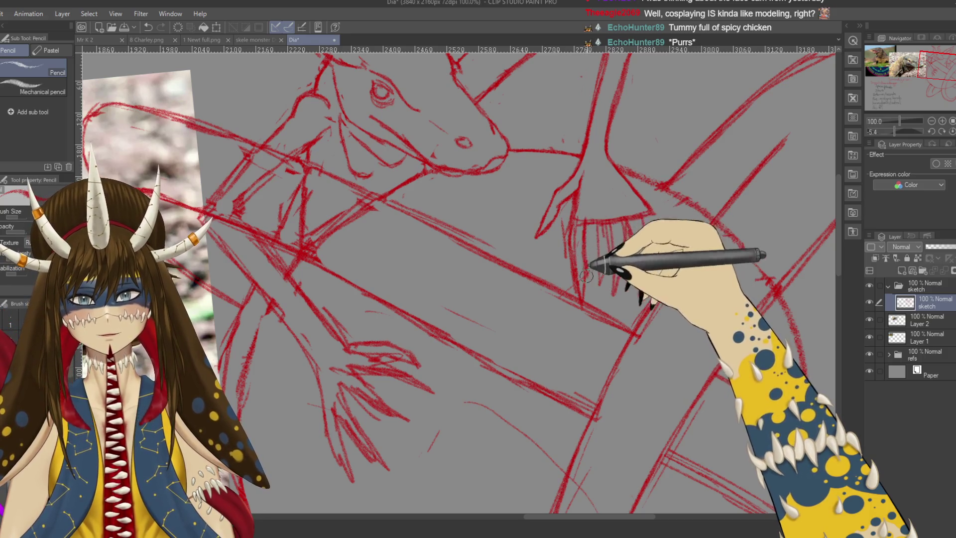
key("e")
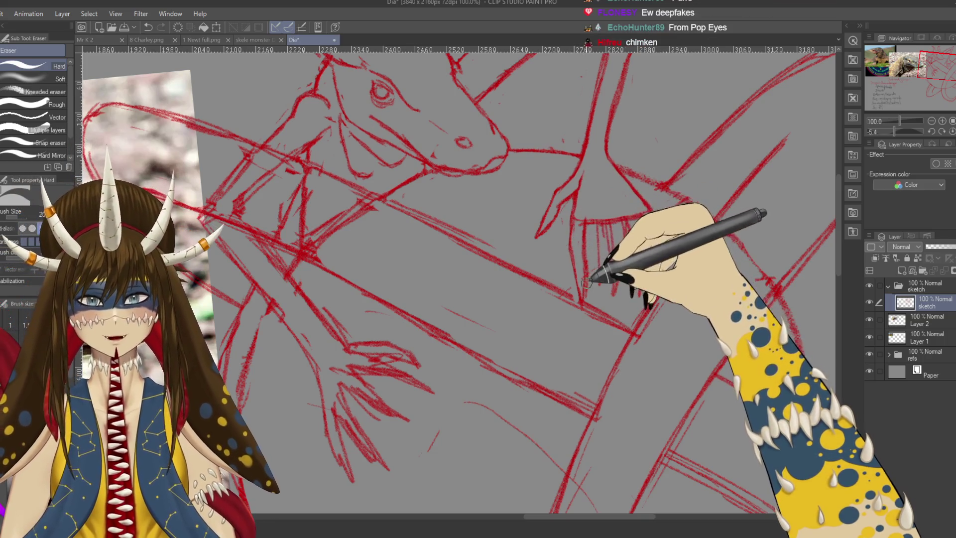
key("p")
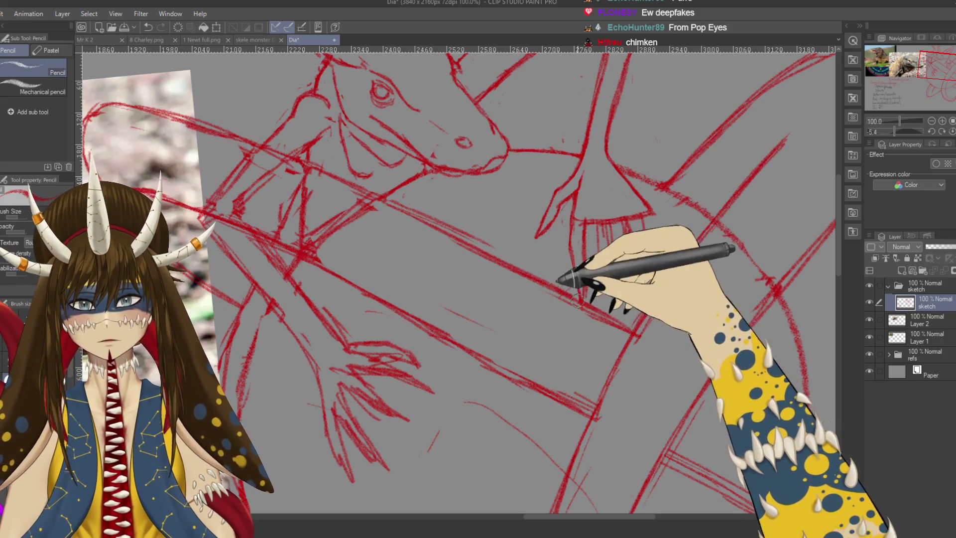
key("ctrl+s")
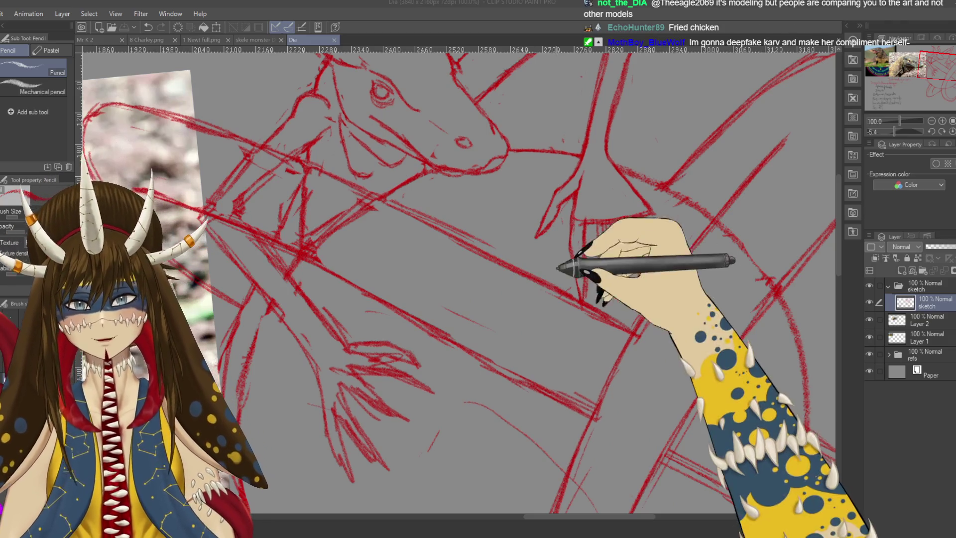
Add finger and claw strokes to the hand, erase stray lines, and save
mouse_move(551, 257)
left_mouse_down()
mouse_move(568, 283)
mouse_move(531, 237)
left_mouse_up()
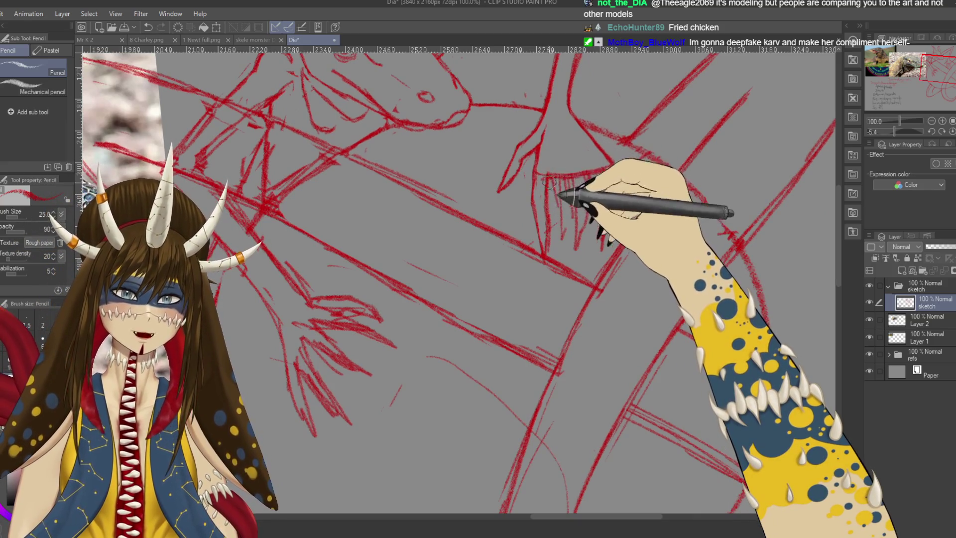
left_click_drag(556, 204, 561, 255)
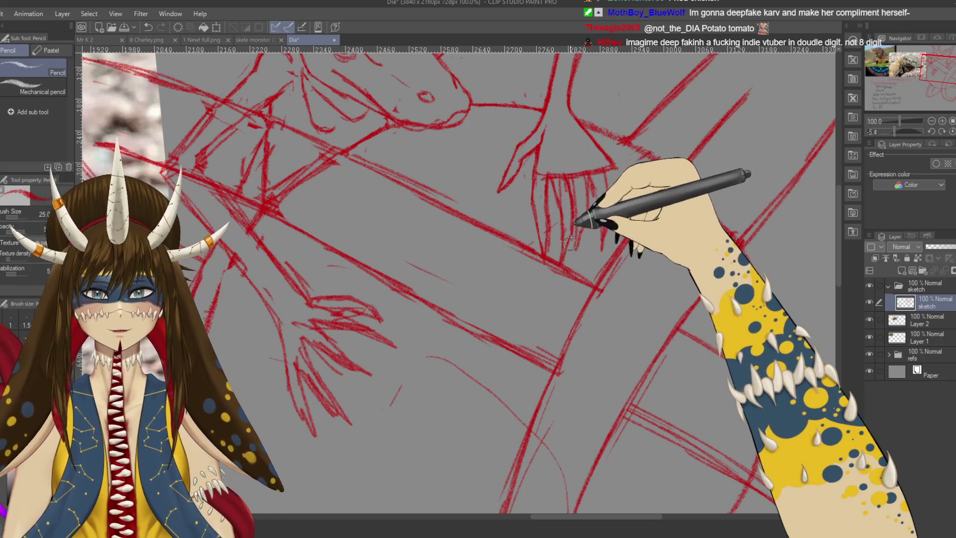
key("e")
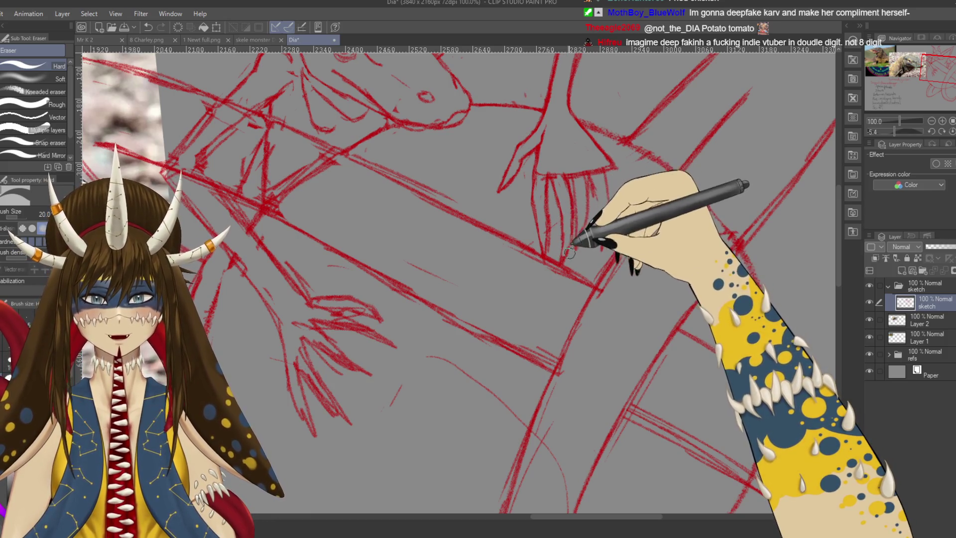
key("p")
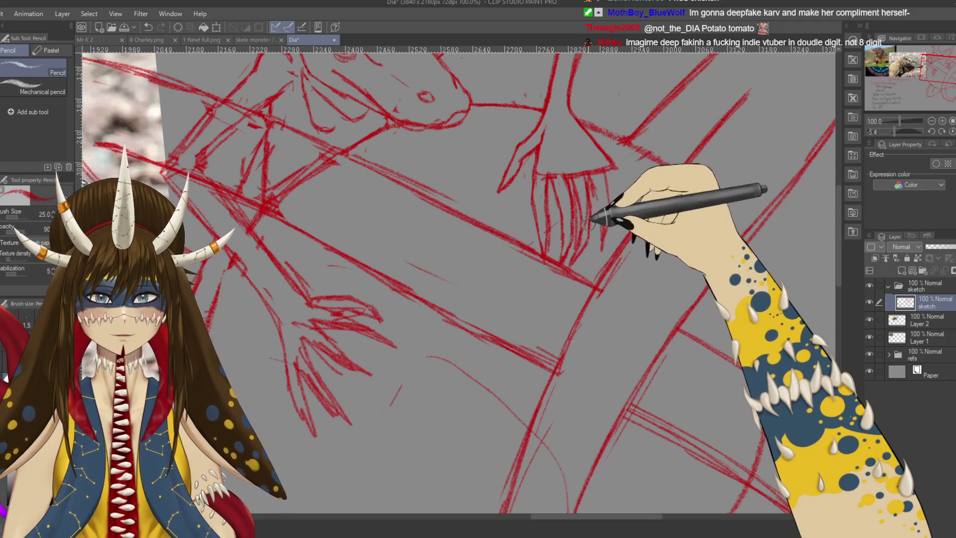
key("e")
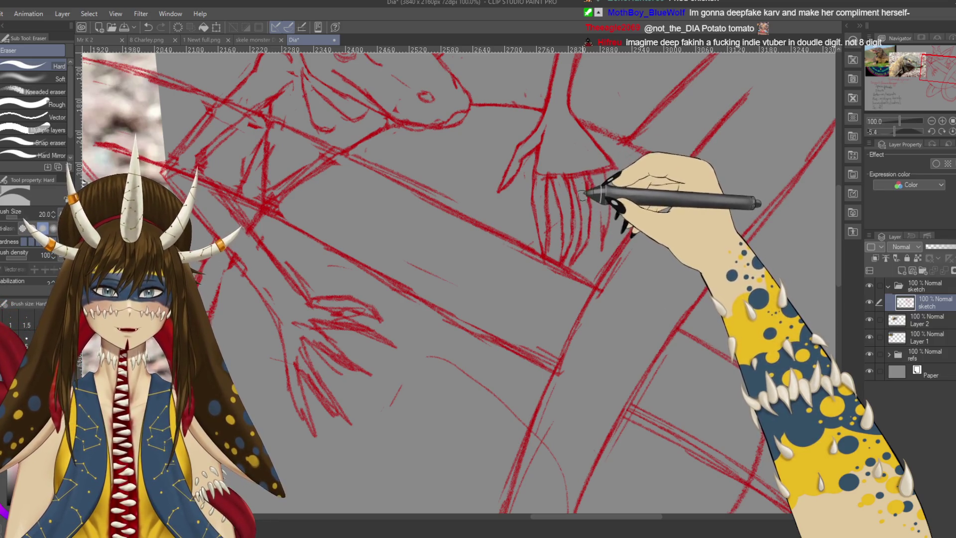
key("p")
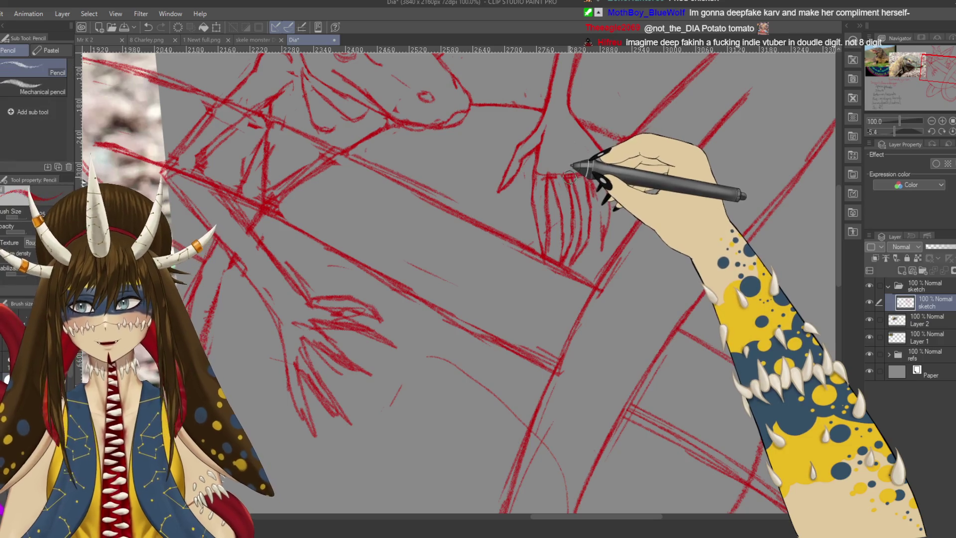
key("e")
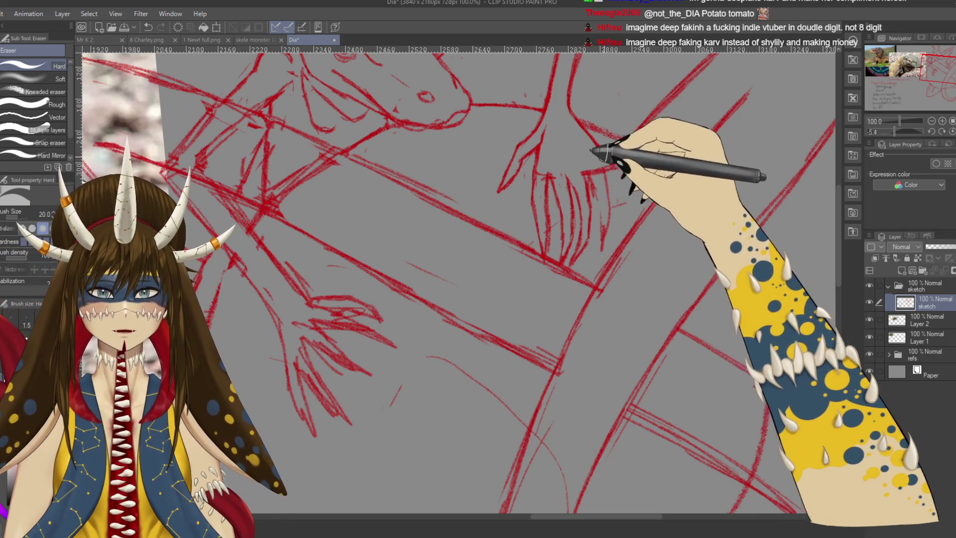
scroll(622, 259, "up", 3)
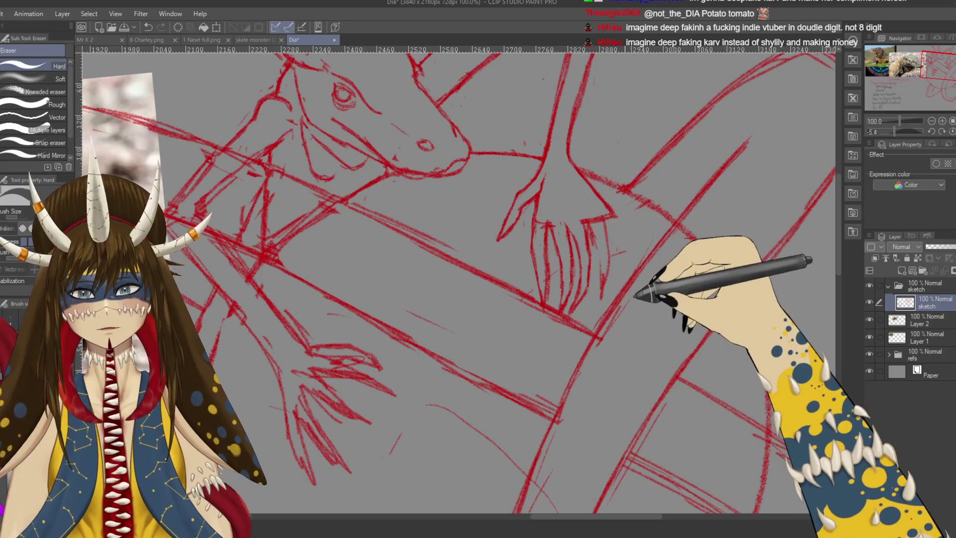
key("ctrl+s")
Add a short stroke to the hand, erase, then zoom to check the whole sketch
scroll(637, 305, "down", 2)
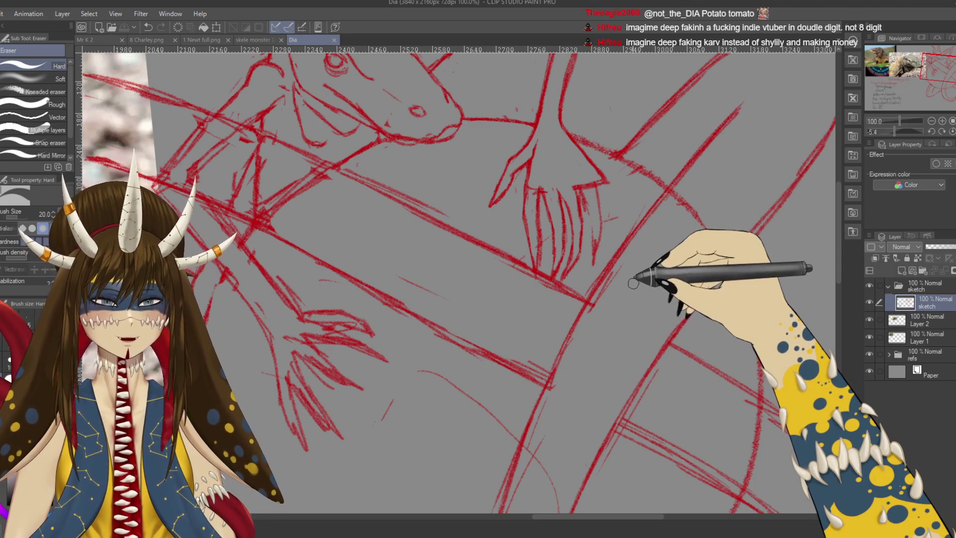
key("p")
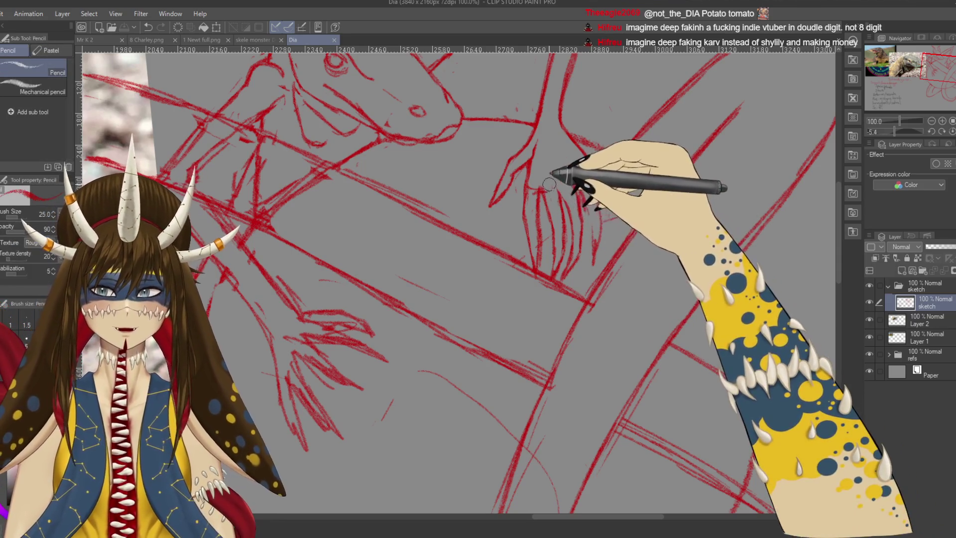
left_click_drag(578, 190, 593, 217)
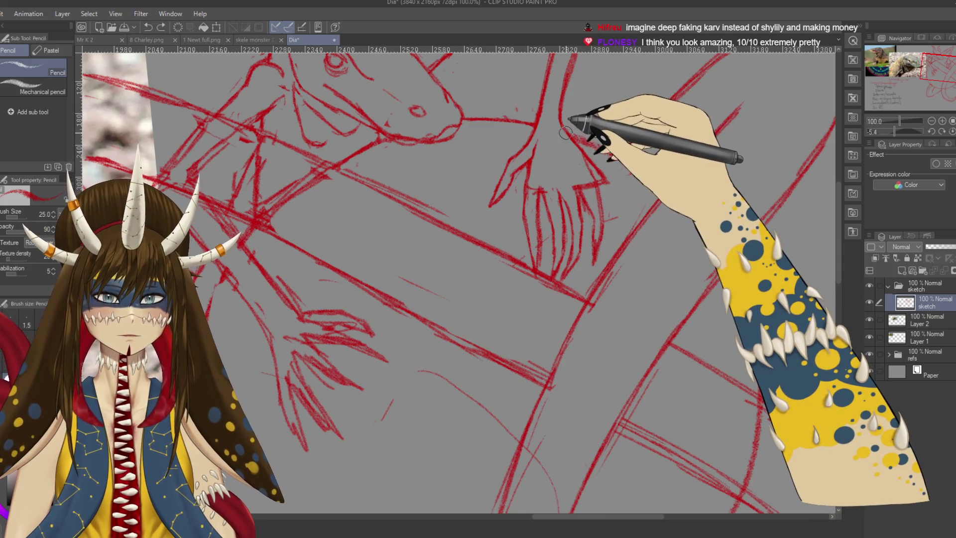
key("e")
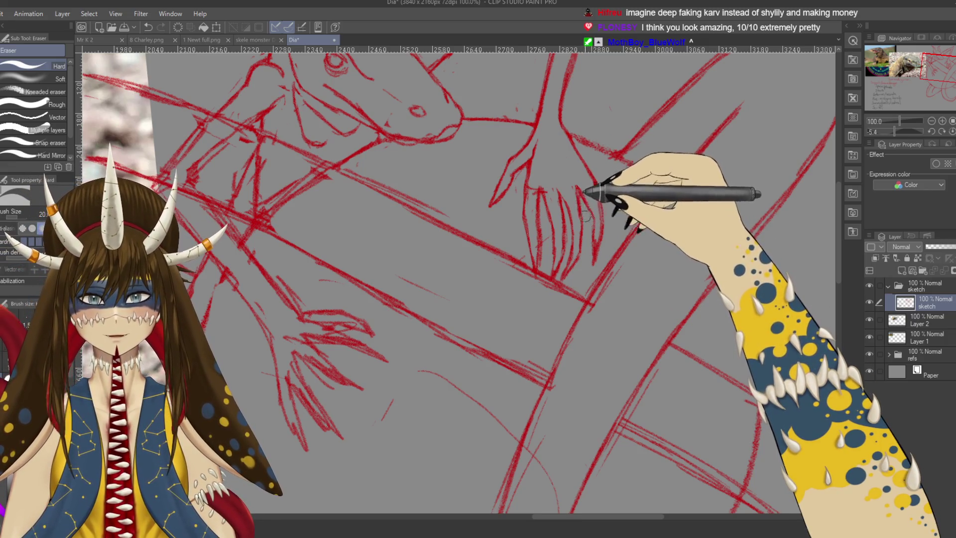
scroll(572, 207, "up", 1)
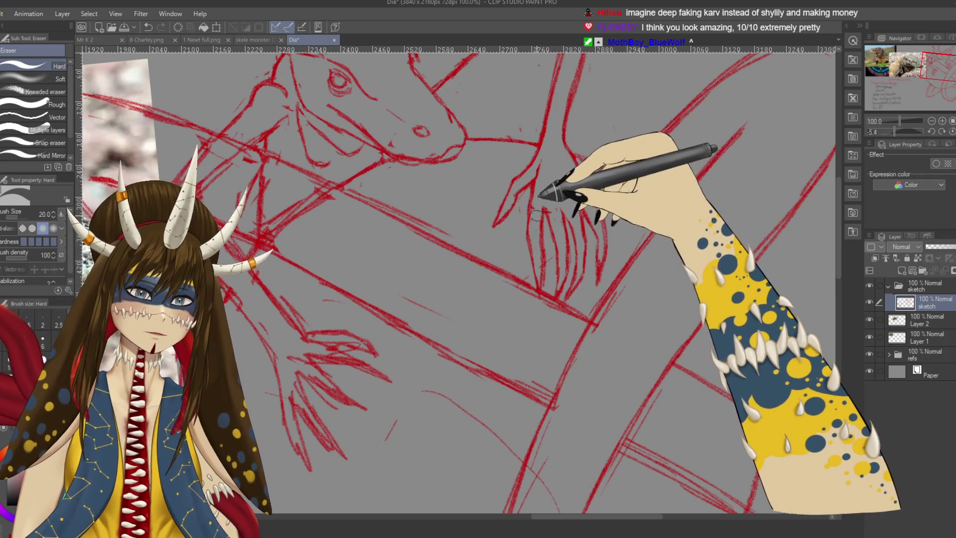
scroll(592, 218, "up", 1)
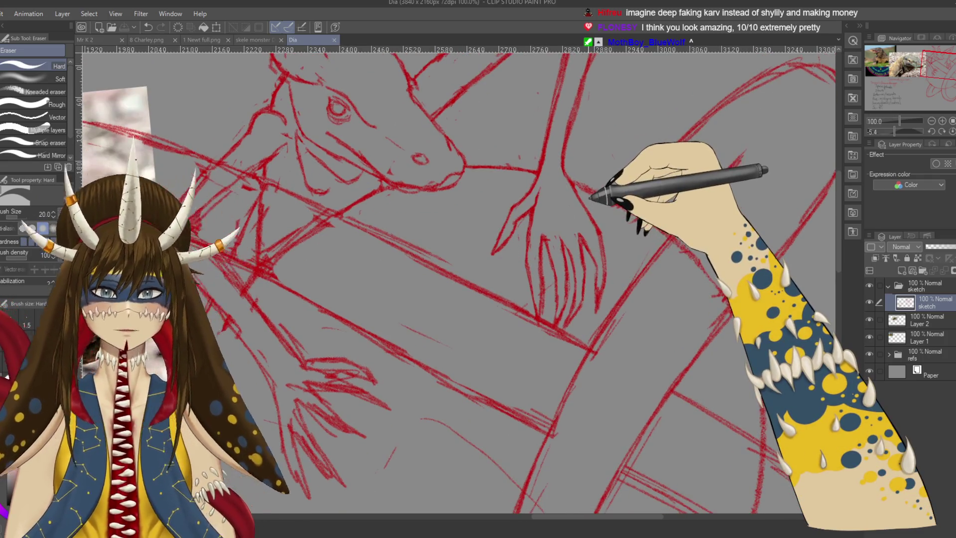
scroll(593, 218, "down", 4)
scroll(590, 198, "down", 1)
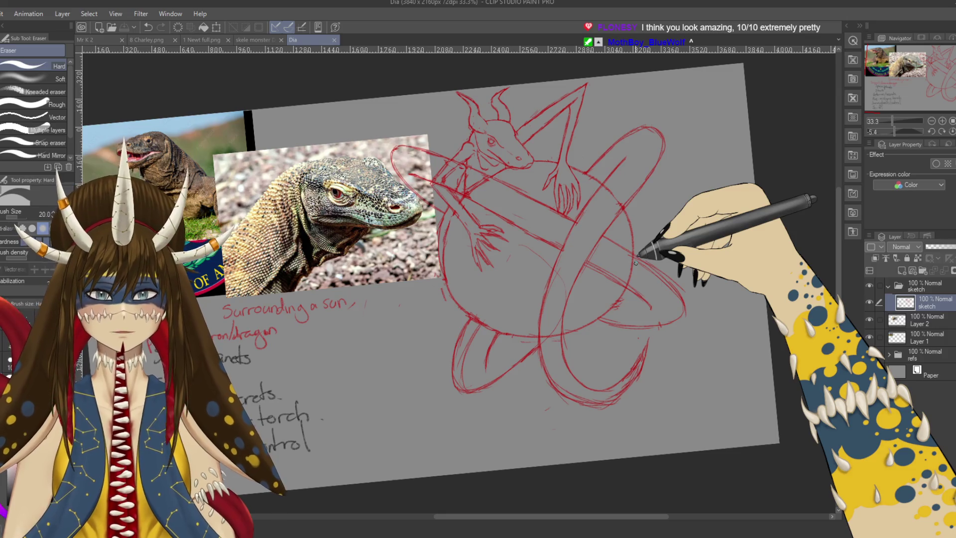
Save the drawing, then undo a stray mark near the clawed hand
scroll(636, 262, "up", 2)
scroll(636, 262, "up", 2)
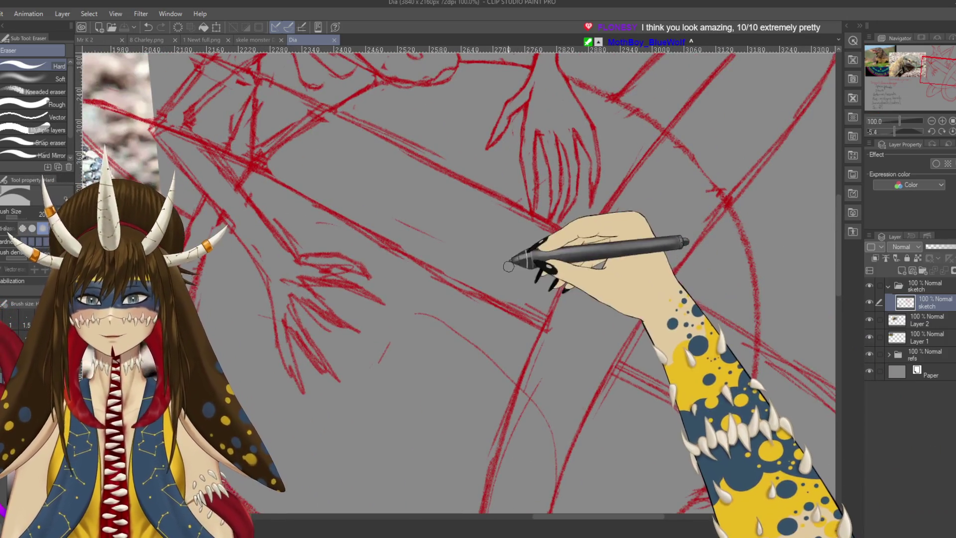
left_click_drag(512, 256, 544, 301)
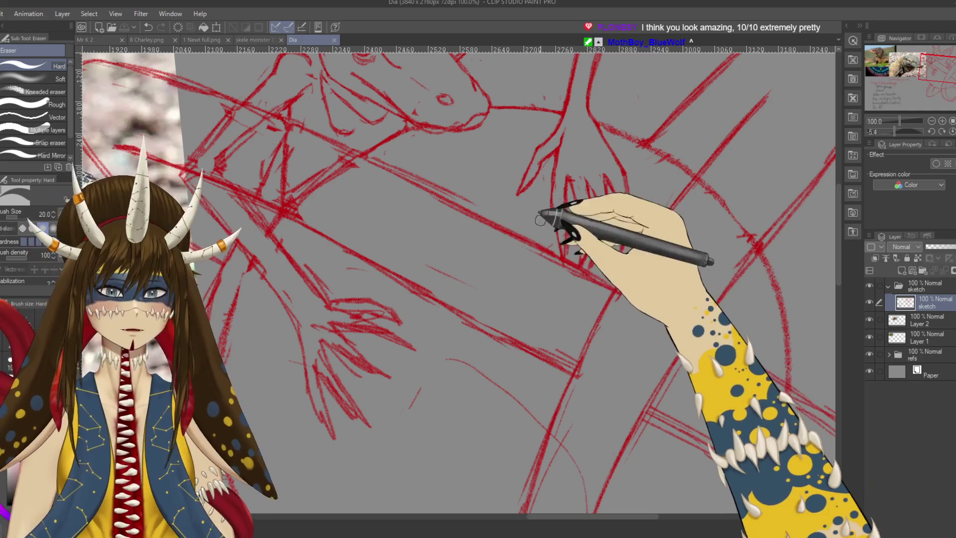
key("p")
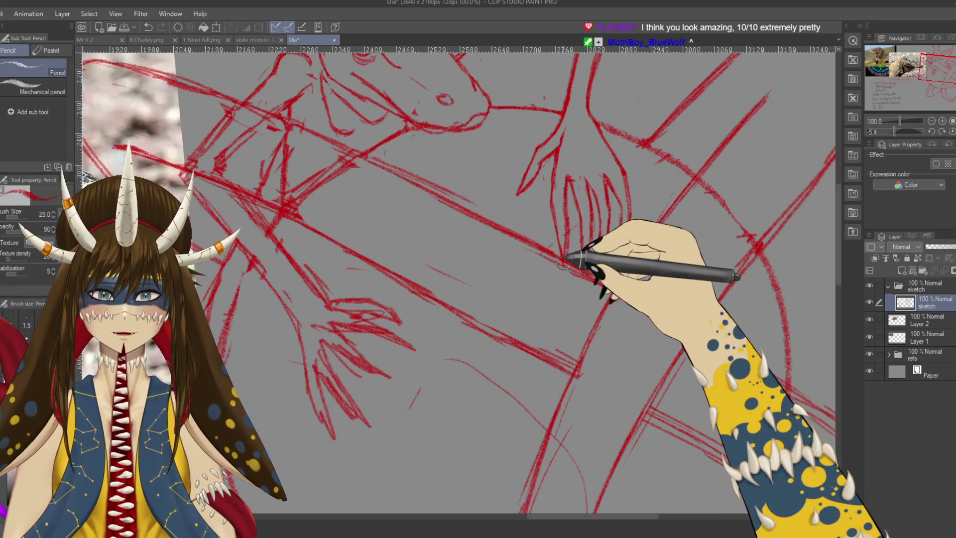
key("ctrl+s")
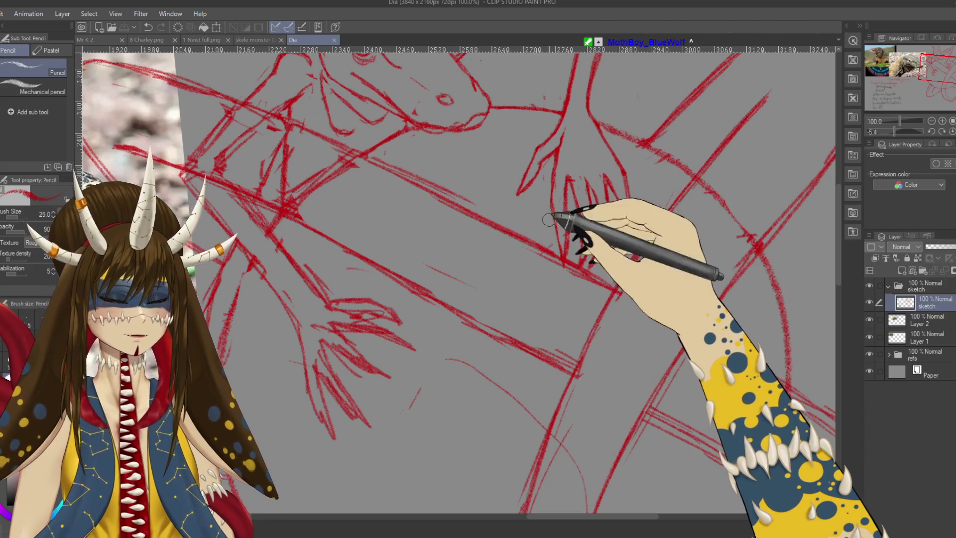
left_click_drag(589, 111, 582, 134)
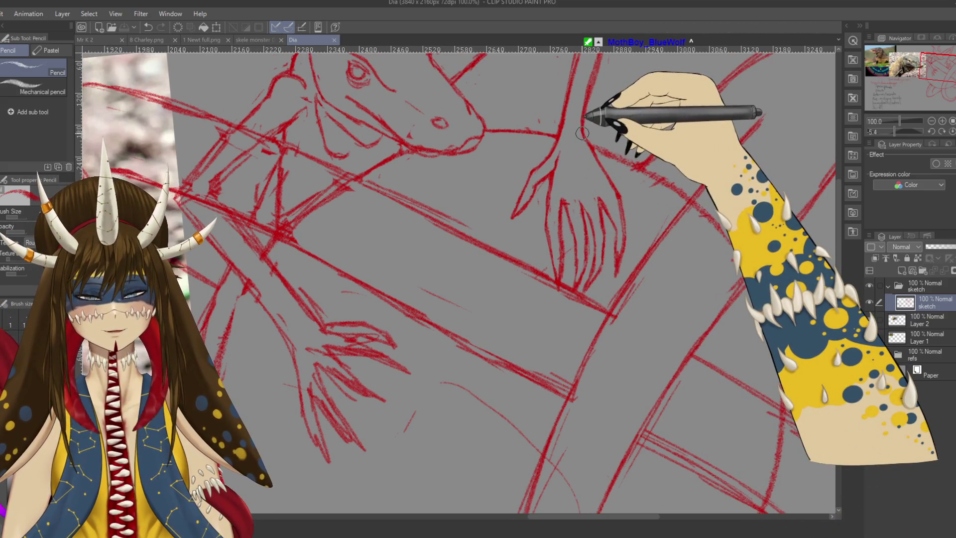
left_click(583, 133)
key("ctrl+z")
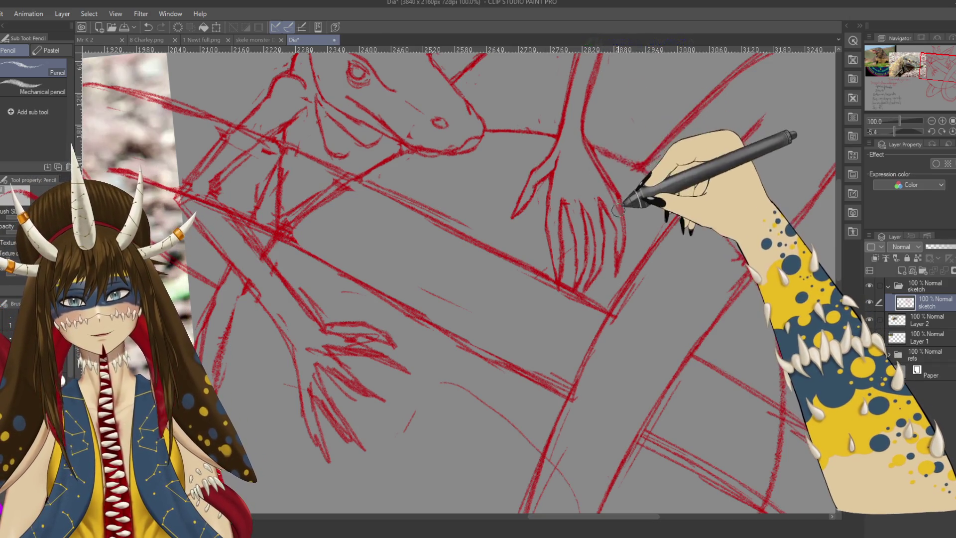
Erase a small stray bit near the hand and undo another stray pencil mark
key("e")
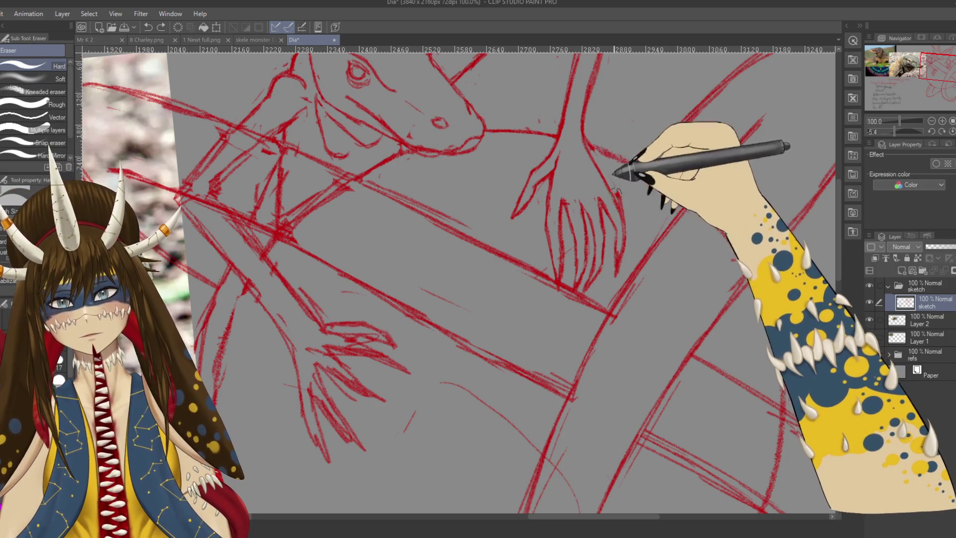
left_click_drag(601, 146, 596, 156)
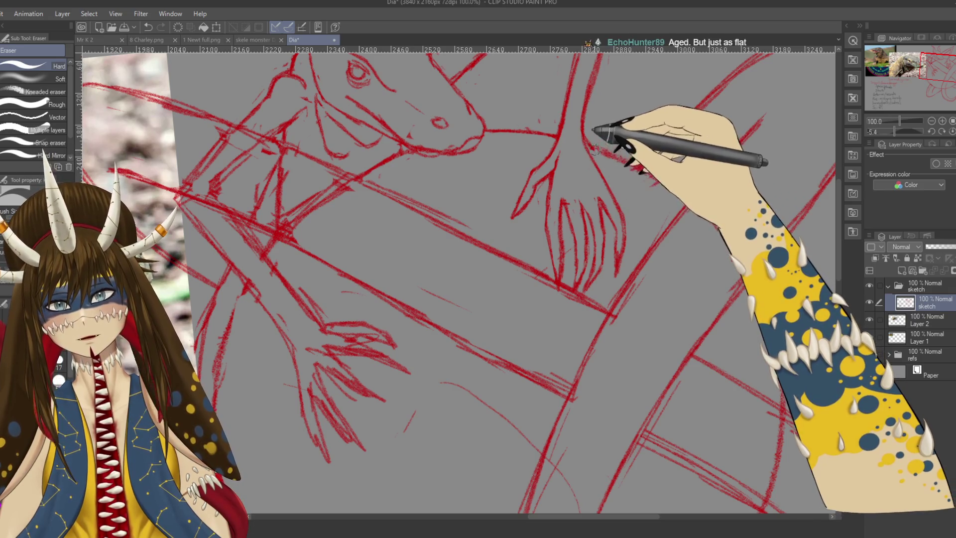
scroll(614, 126, "down", 3)
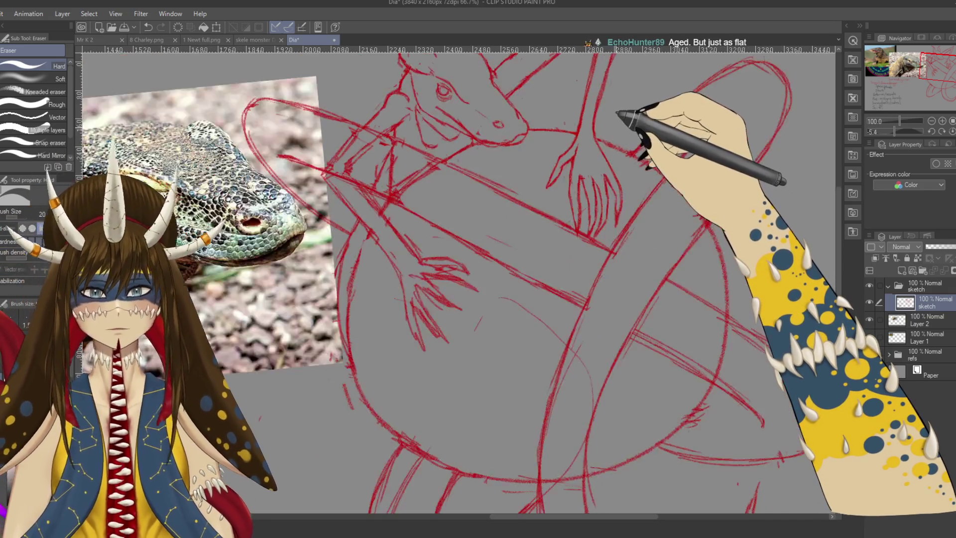
scroll(614, 126, "up", 3)
left_click_drag(617, 113, 587, 202)
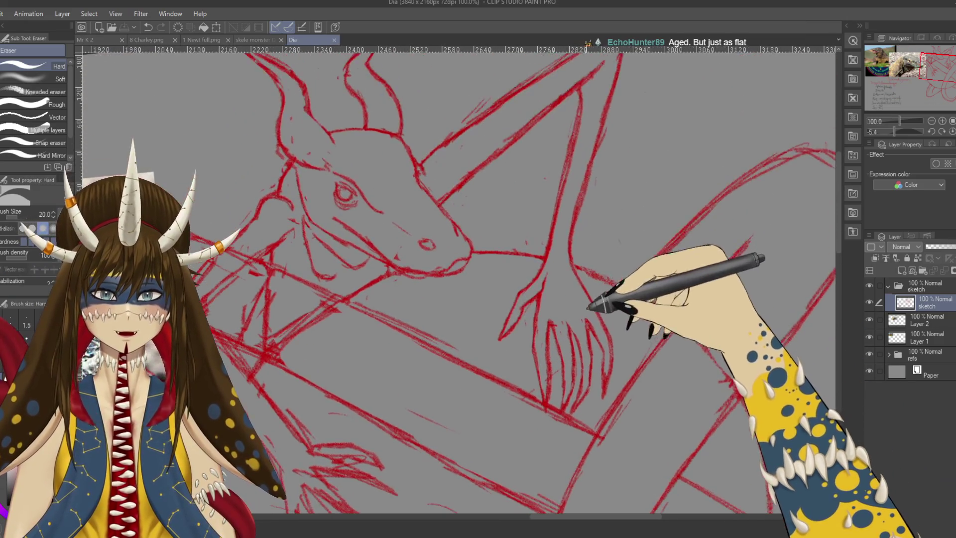
key("p")
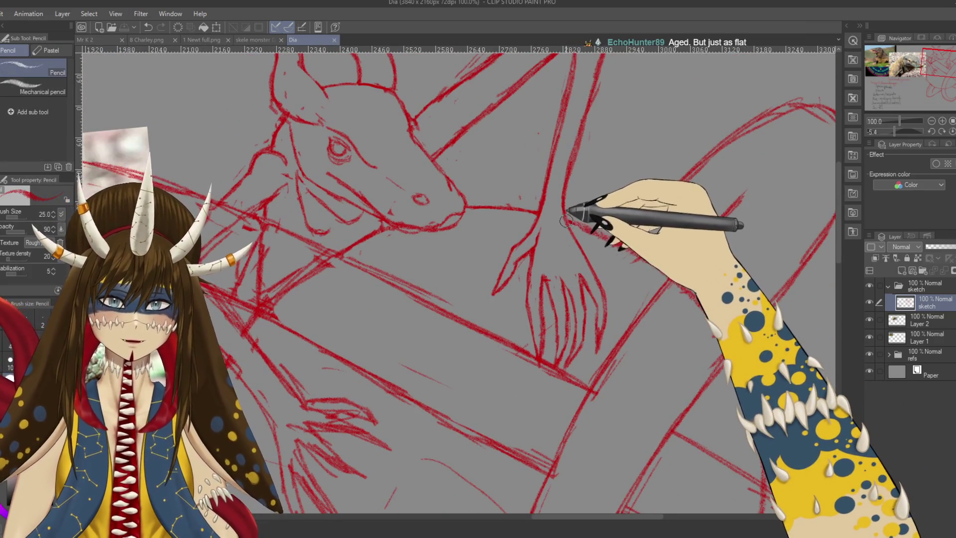
mouse_move(608, 241)
left_mouse_down()
mouse_move(672, 296)
mouse_move(582, 366)
mouse_move(608, 343)
left_mouse_up()
key("ctrl+z")
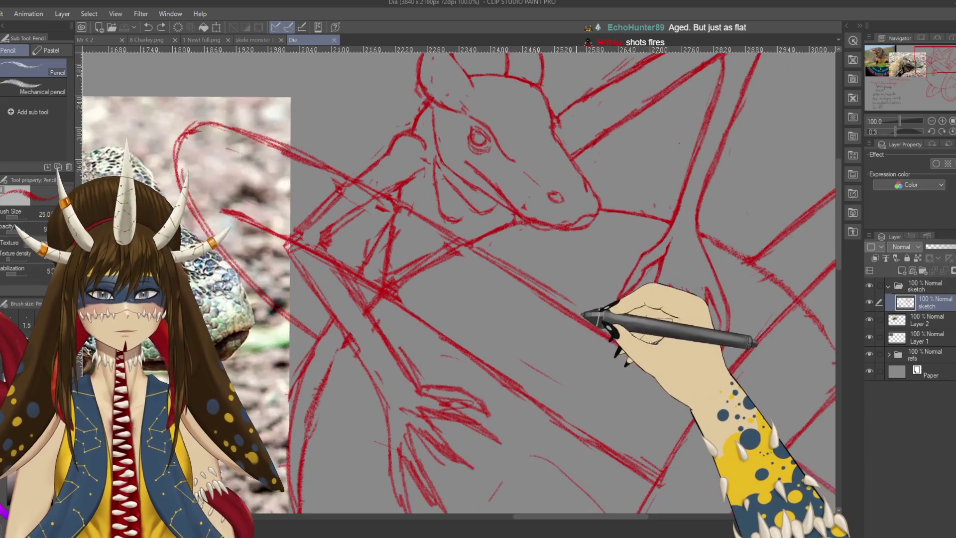
left_click_drag(575, 382, 604, 299)
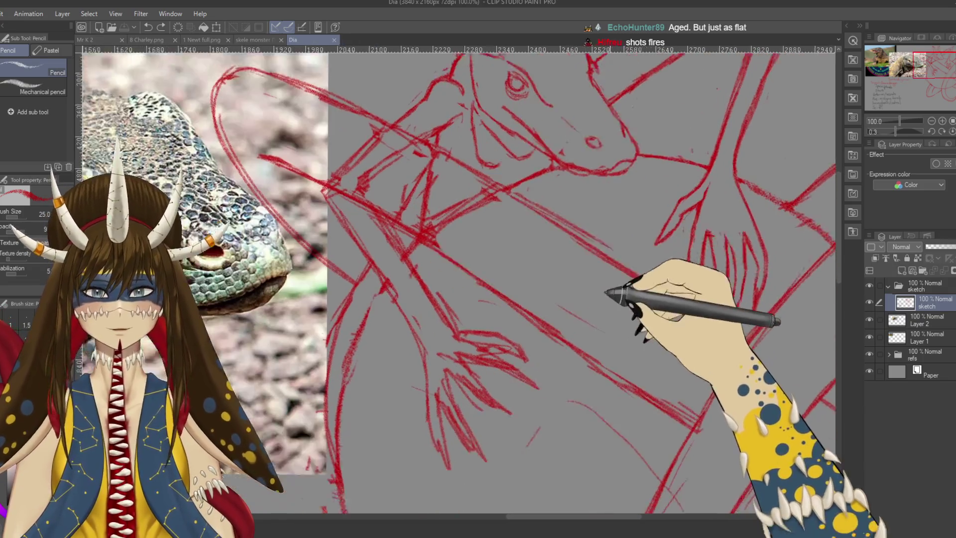
Draw new red strokes on the lower claw and erase parts of them
left_click_drag(404, 196, 439, 259)
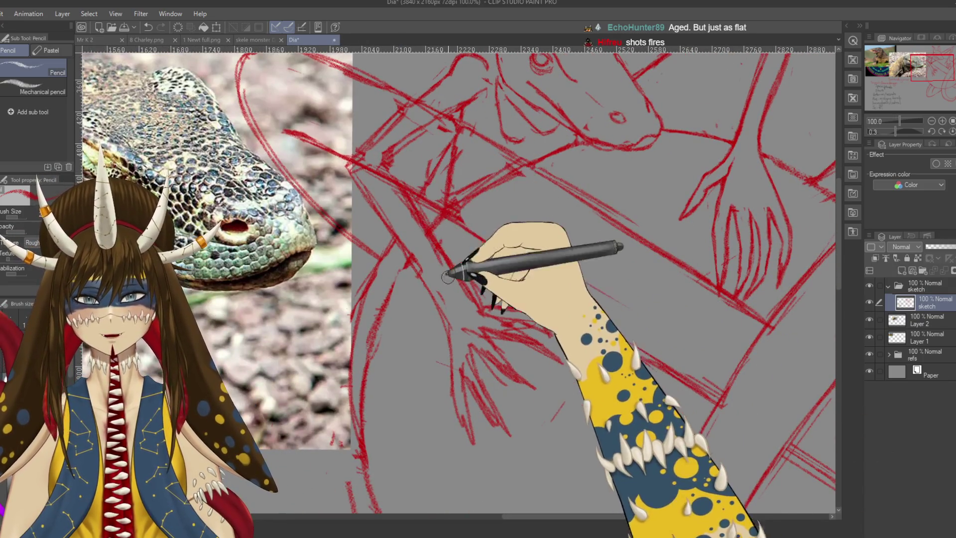
key("e")
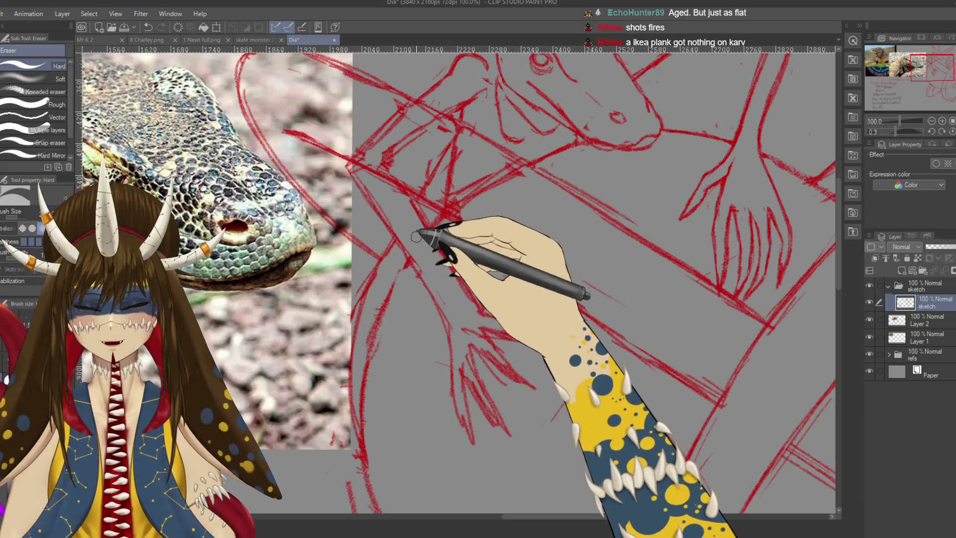
key("p")
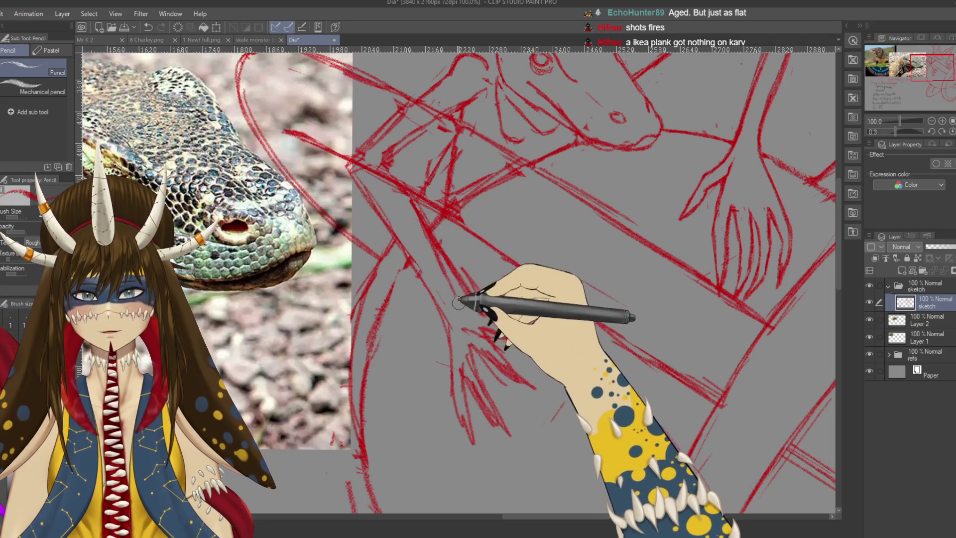
key("e")
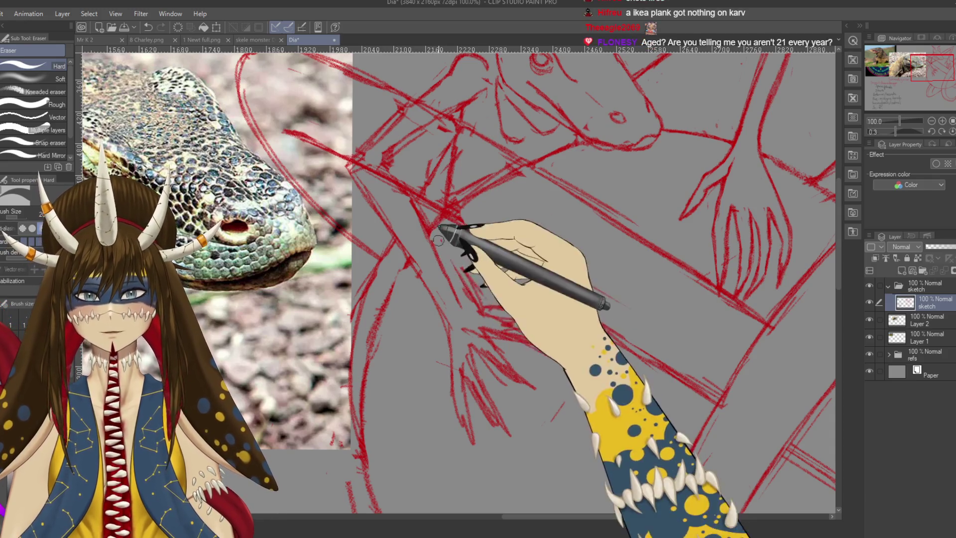
left_click_drag(480, 289, 528, 319)
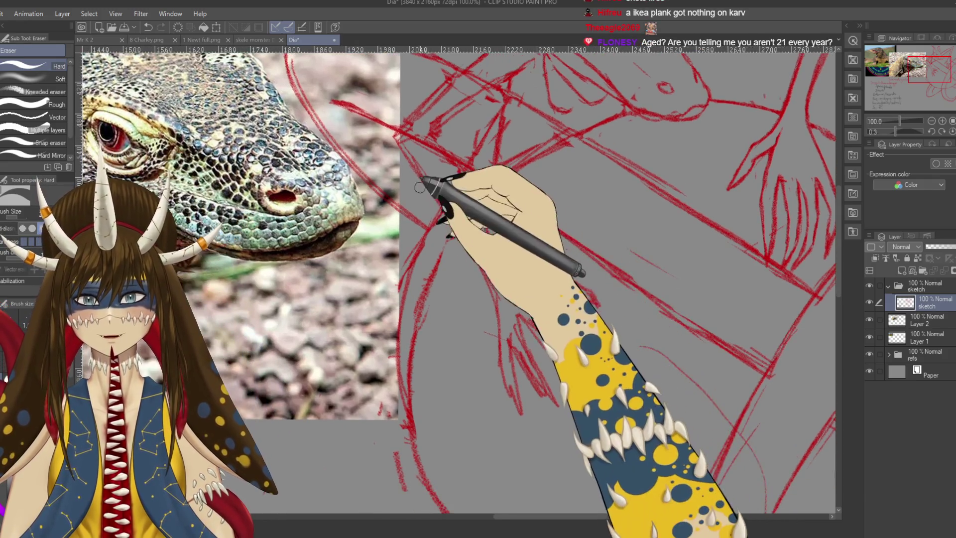
key("p")
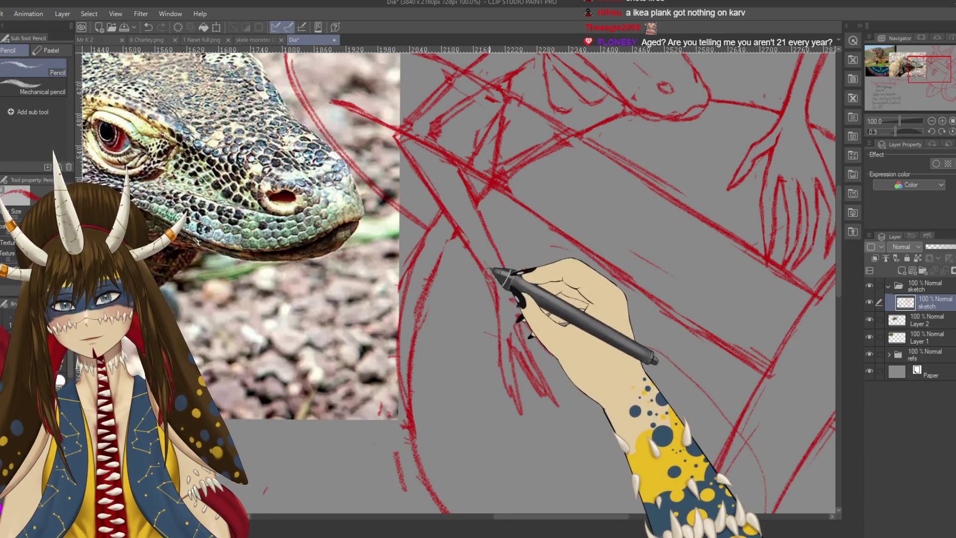
Compare the lower claw against the lizard reference photo and save the sketch
key("e")
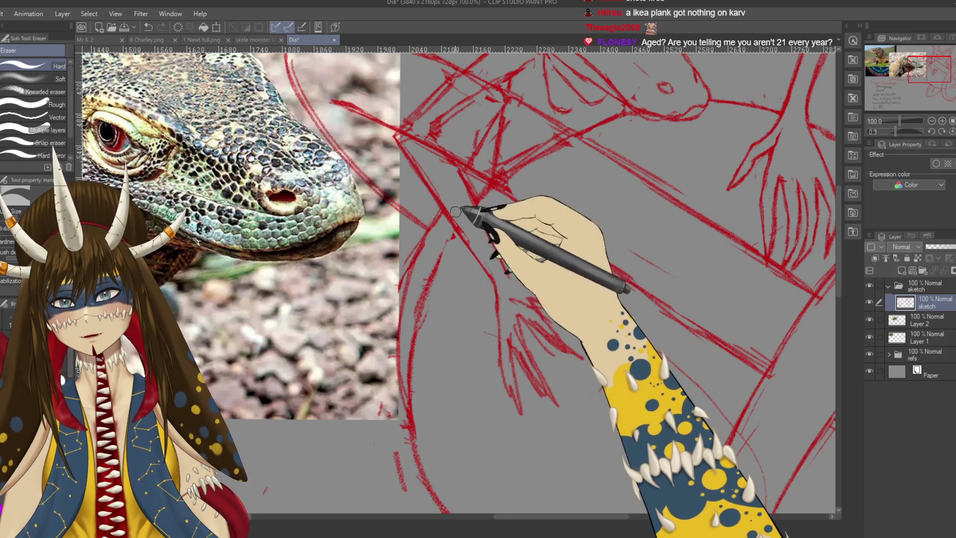
left_click_drag(469, 220, 502, 275)
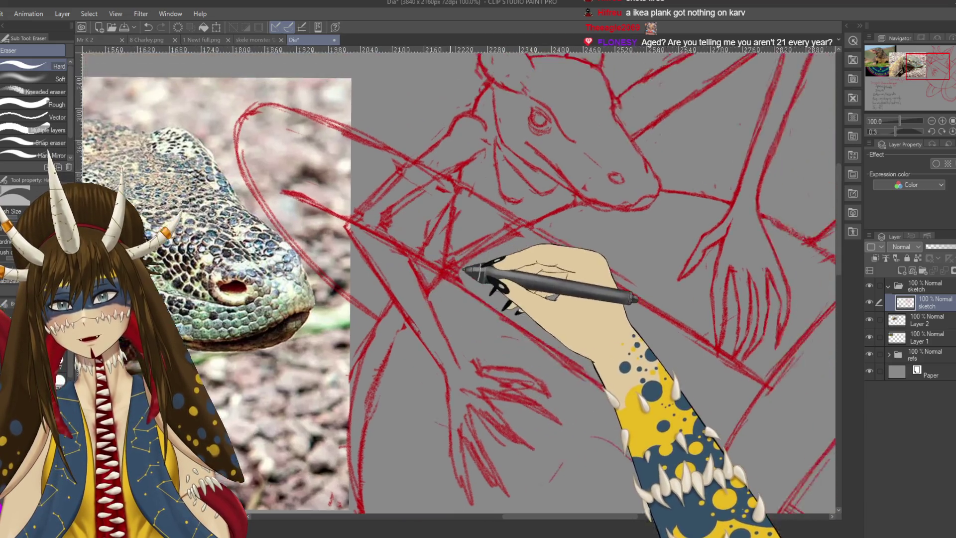
mouse_move(450, 189)
left_mouse_down()
mouse_move(413, 324)
mouse_move(507, 223)
left_mouse_up()
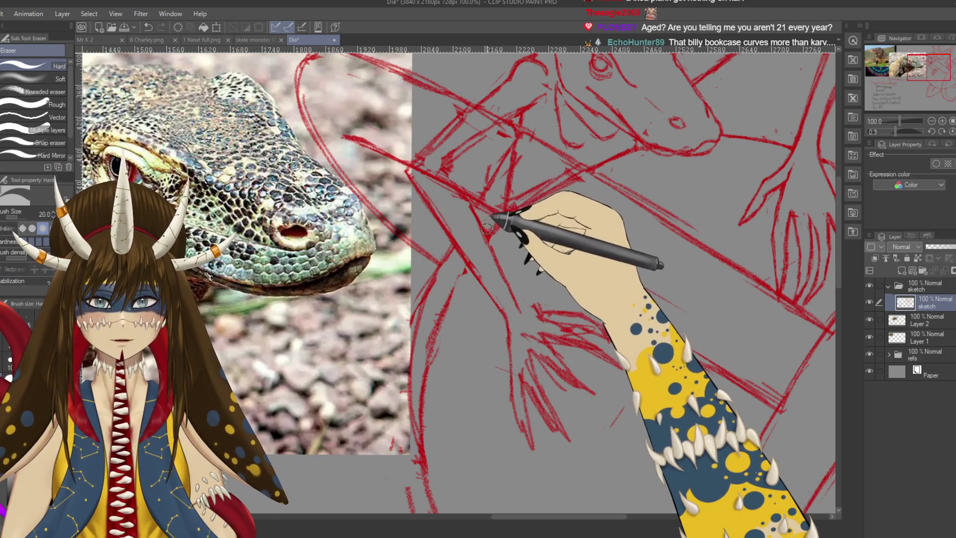
left_click_drag(450, 274, 468, 241)
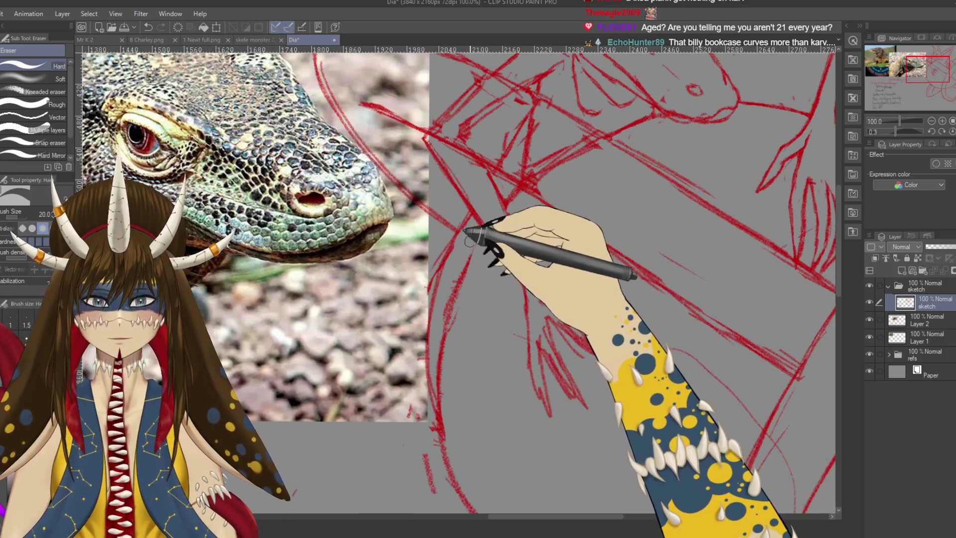
key("p")
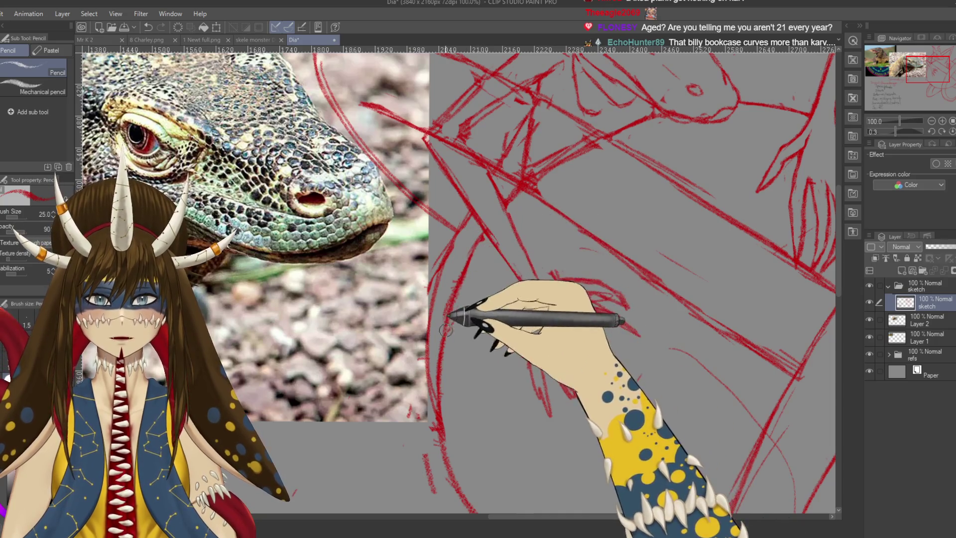
key("ctrl+s")
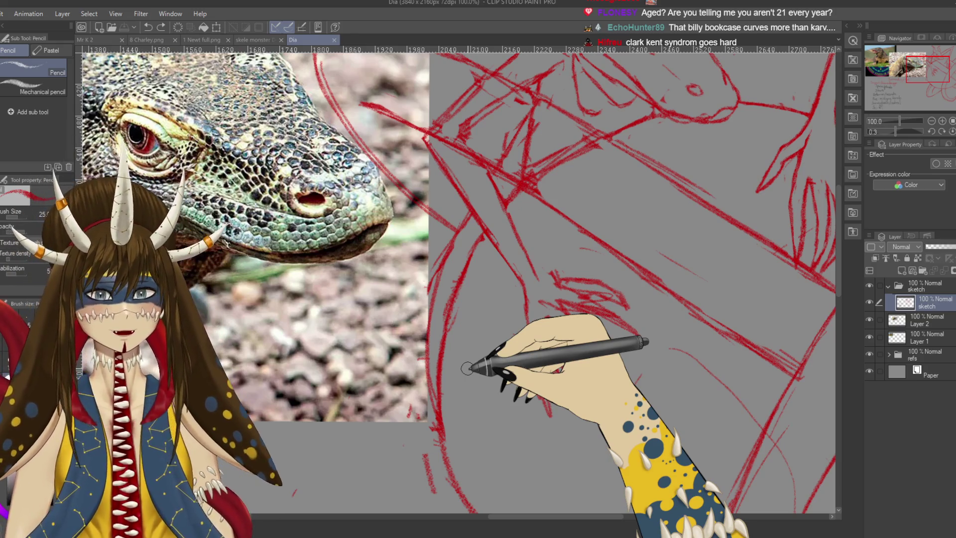
scroll(470, 368, "down", 10)
Doodle a small curved body-shape diagram with hip and leg lines in empty canvas
scroll(544, 256, "left", 4)
left_click_drag(423, 194, 426, 226)
mouse_move(456, 184)
left_mouse_down()
mouse_move(461, 211)
mouse_move(508, 244)
left_mouse_up()
left_click_drag(426, 227, 419, 303)
mouse_move(445, 274)
left_mouse_down()
mouse_move(470, 263)
mouse_move(478, 331)
left_mouse_up()
left_click_drag(497, 229, 508, 263)
mouse_move(520, 182)
left_mouse_down()
mouse_move(499, 207)
mouse_move(500, 233)
left_mouse_up()
left_click_drag(527, 219, 500, 231)
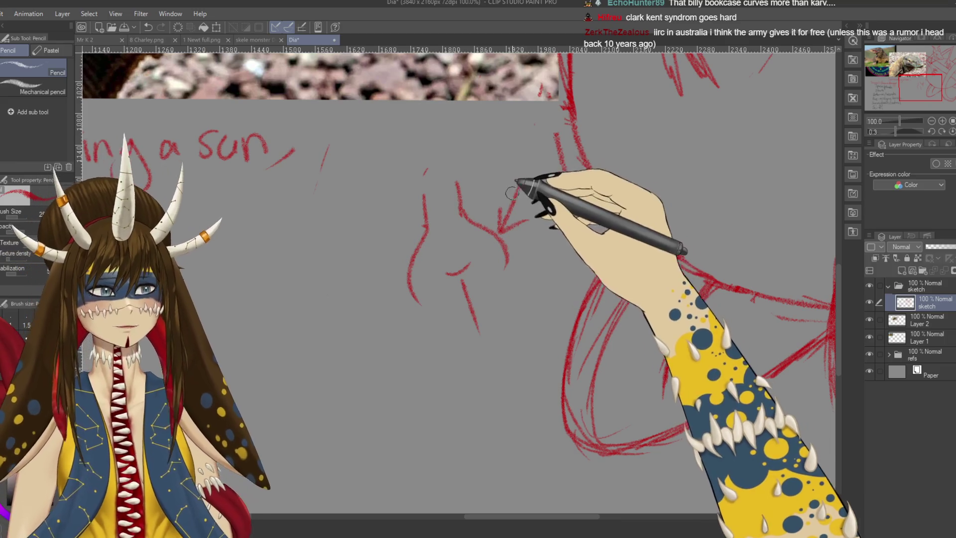
Add arrows to the diagram, then add strokes to the lower hand's fingers
left_click_drag(499, 157, 463, 173)
left_click_drag(465, 164, 485, 178)
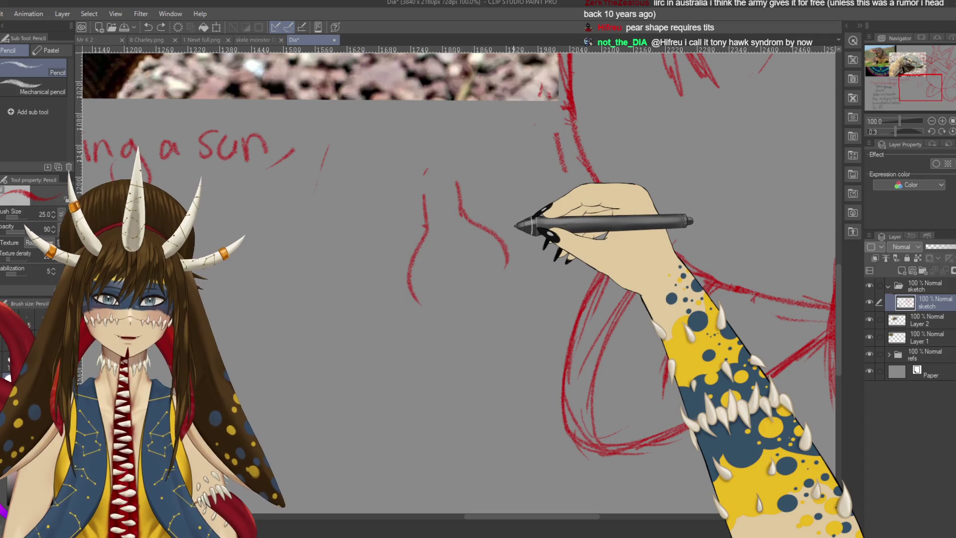
mouse_move(639, 154)
left_mouse_down()
mouse_move(555, 229)
mouse_move(454, 277)
left_mouse_up()
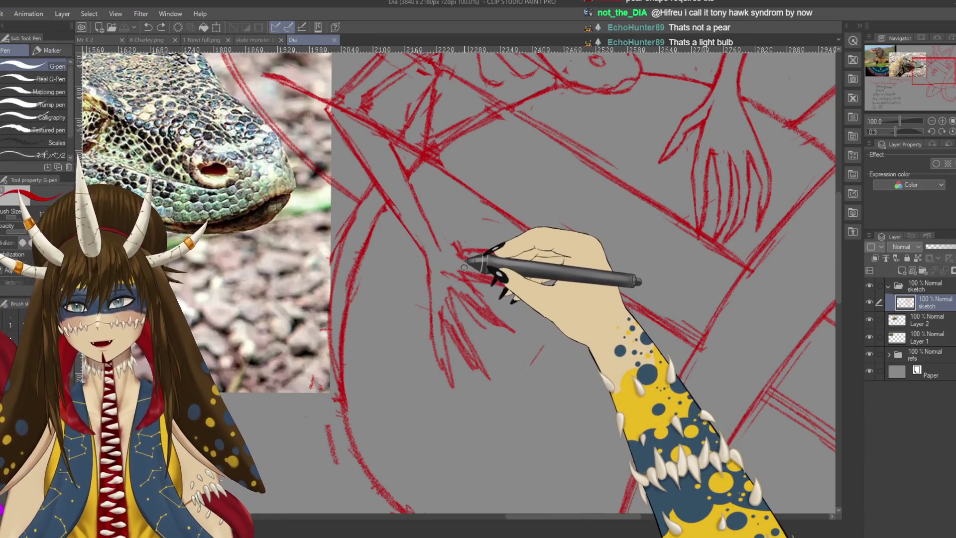
left_click_drag(438, 247, 485, 268)
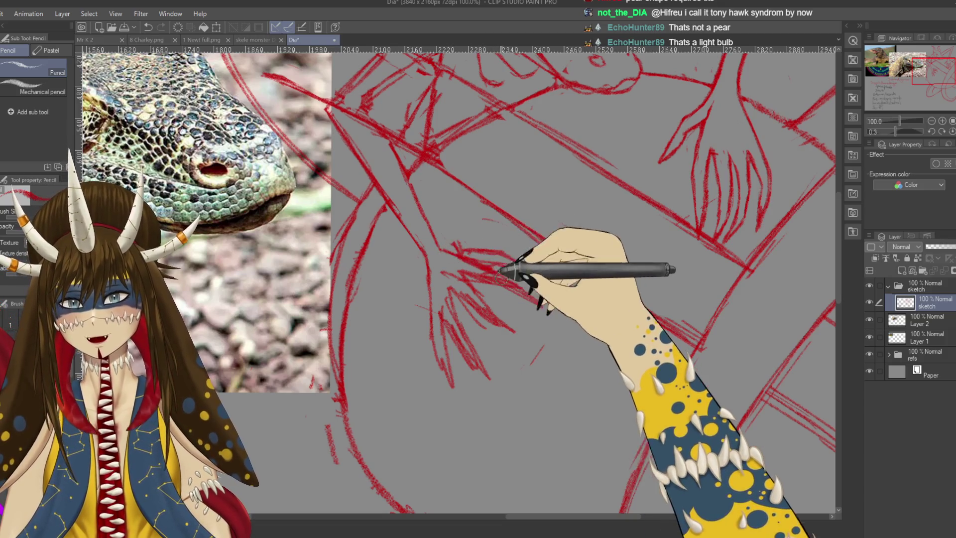
Hatch shading across the lower clawed hand, briefly toggling to the eraser
left_click_drag(448, 312, 485, 297)
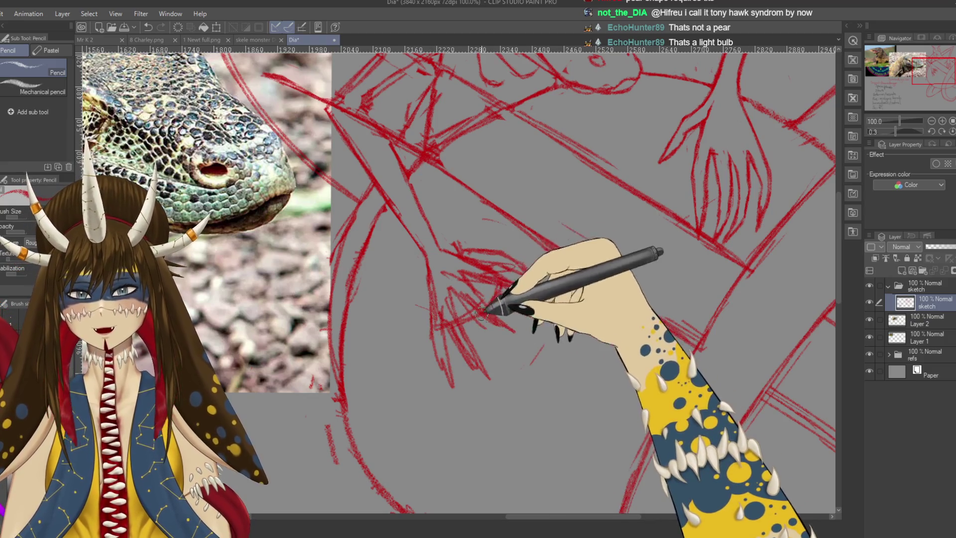
key("e")
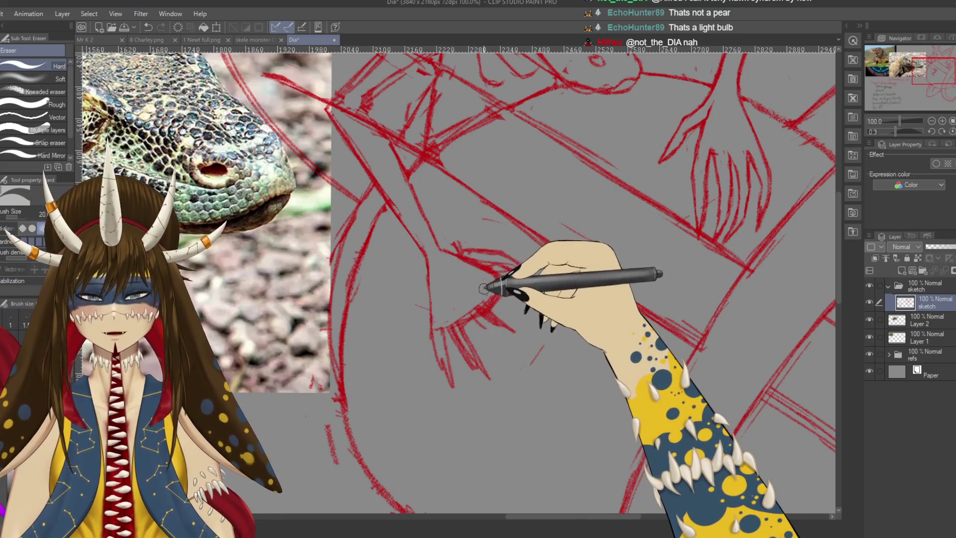
key("p")
Tilt the canvas to a comfortable angle and pan toward the coil's edge
left_click_drag(502, 239, 556, 337)
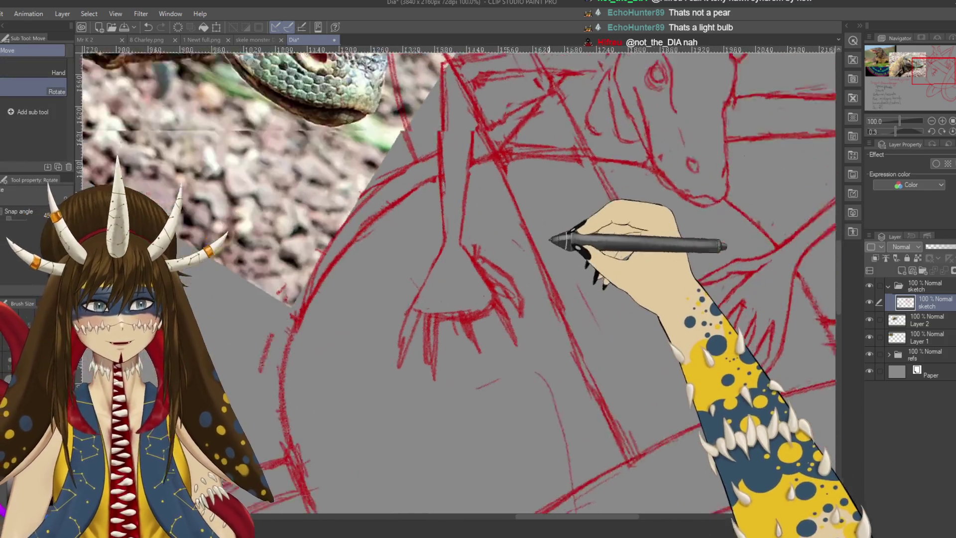
scroll(572, 343, "down", 2)
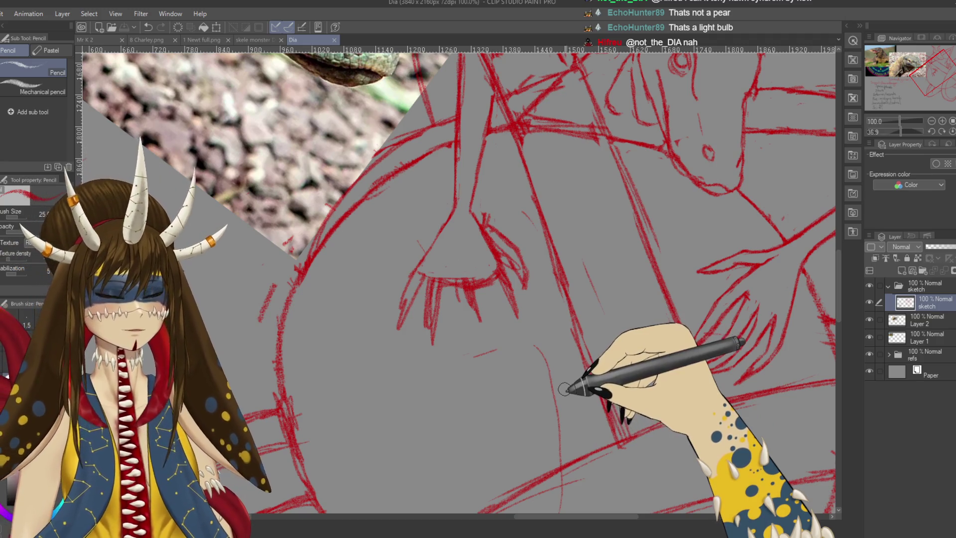
mouse_move(399, 378)
left_mouse_down()
mouse_move(510, 319)
mouse_move(370, 208)
mouse_move(406, 218)
mouse_move(385, 248)
left_mouse_up()
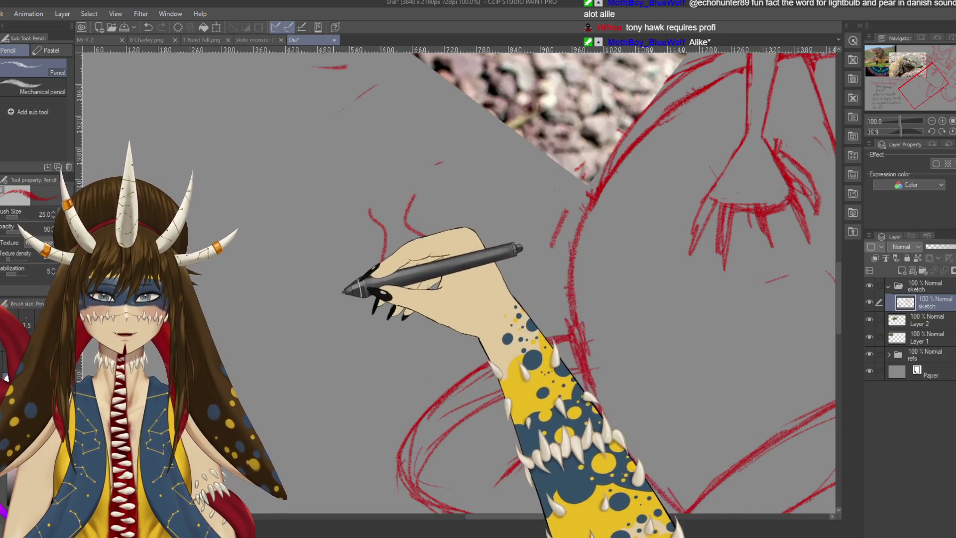
Doodle a row of short and curved practice strokes in the blank area beside the coil
left_click_drag(349, 291, 454, 260)
left_click_drag(369, 205, 402, 273)
left_click_drag(402, 189, 446, 254)
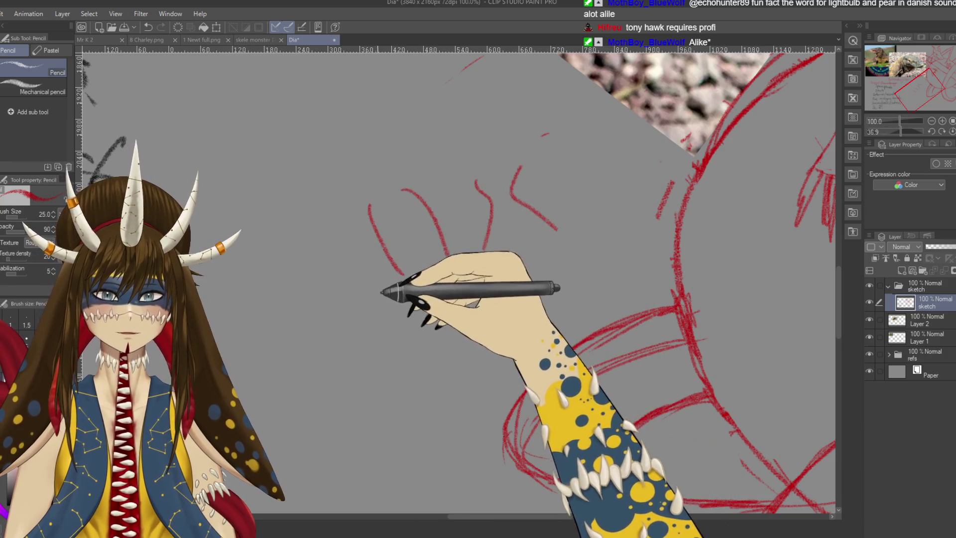
left_click_drag(382, 291, 455, 281)
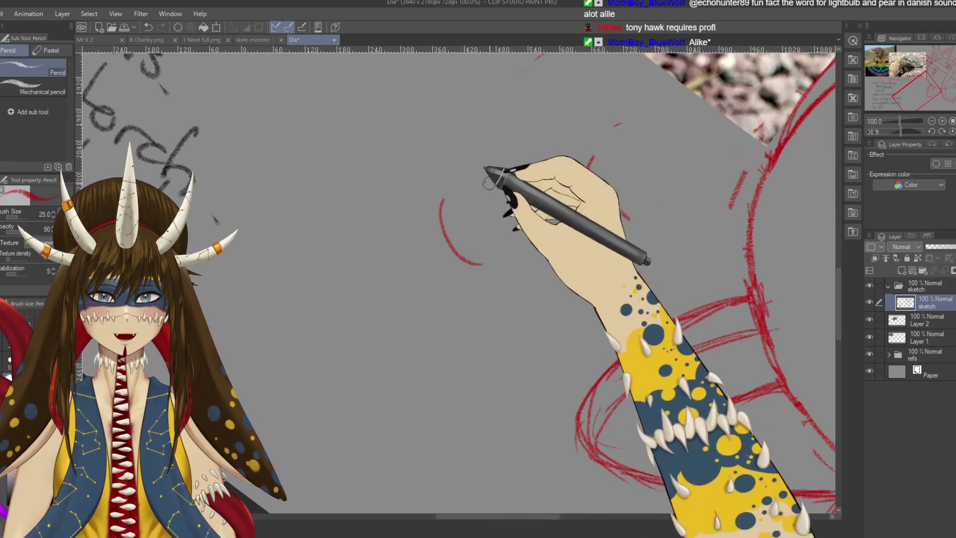
left_click_drag(483, 181, 558, 143)
left_click_drag(405, 206, 439, 276)
left_click_drag(453, 172, 494, 239)
mouse_move(367, 214)
left_mouse_down()
mouse_move(426, 214)
mouse_move(485, 278)
left_mouse_up()
Add wavy and slanted strokes plus an arrowhead, undo the arrowhead, and return to the lower hand
mouse_move(353, 244)
left_mouse_down()
mouse_move(396, 351)
mouse_move(321, 362)
left_mouse_up()
mouse_move(451, 323)
left_mouse_down()
mouse_move(504, 345)
mouse_move(532, 398)
left_mouse_up()
left_click_drag(543, 333, 564, 377)
left_click_drag(568, 266, 588, 313)
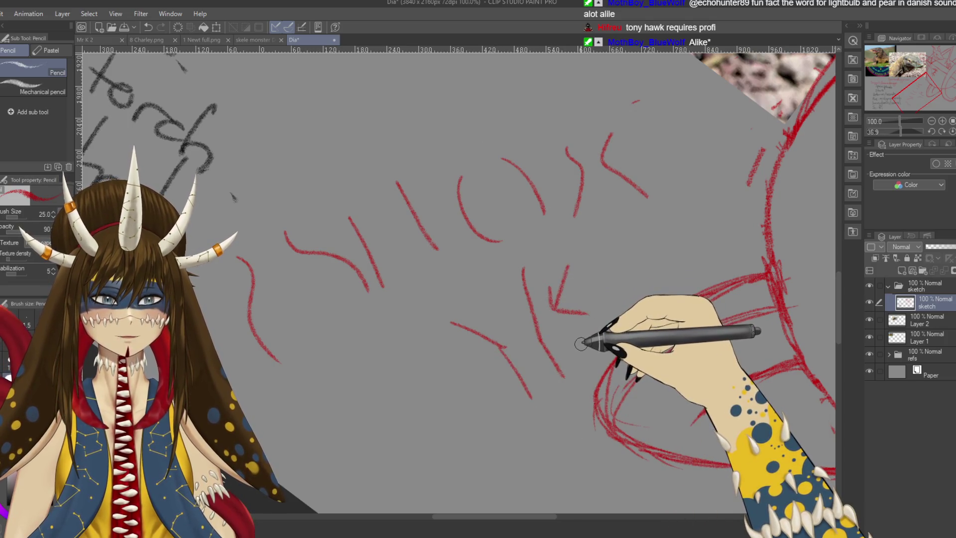
key("ctrl+z")
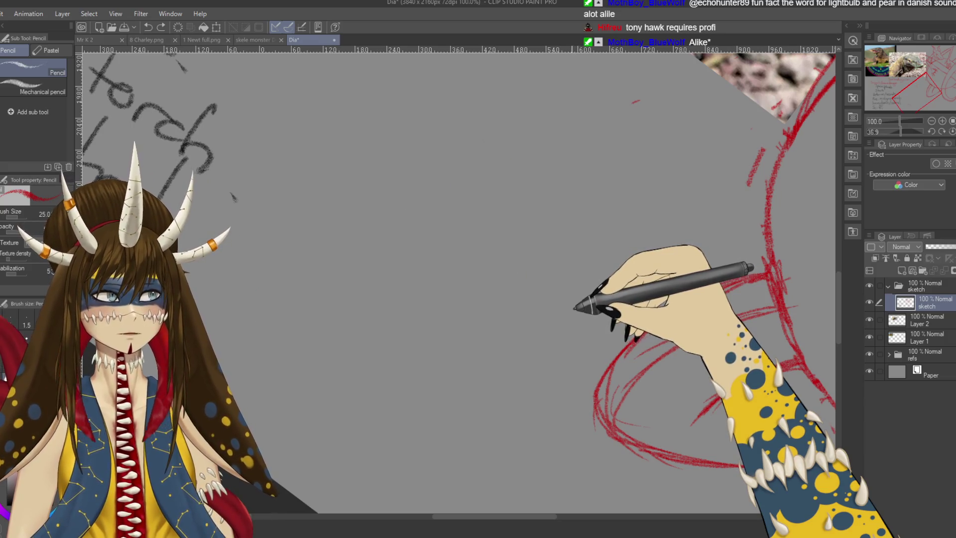
mouse_move(687, 166)
left_mouse_down()
mouse_move(502, 269)
mouse_move(483, 209)
left_mouse_up()
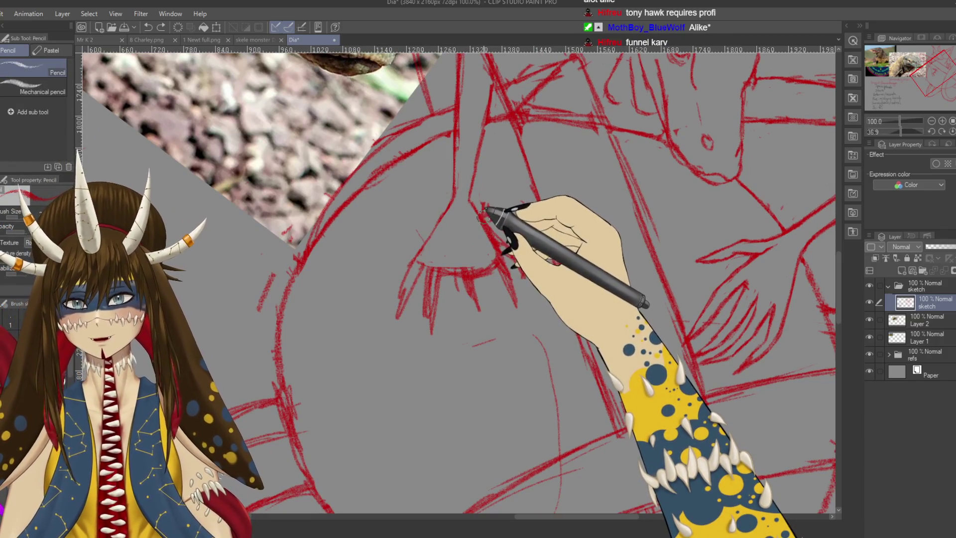
Rework a fingertip of the central hand with pencil and eraser, then lasso the part to adjust
key("e")
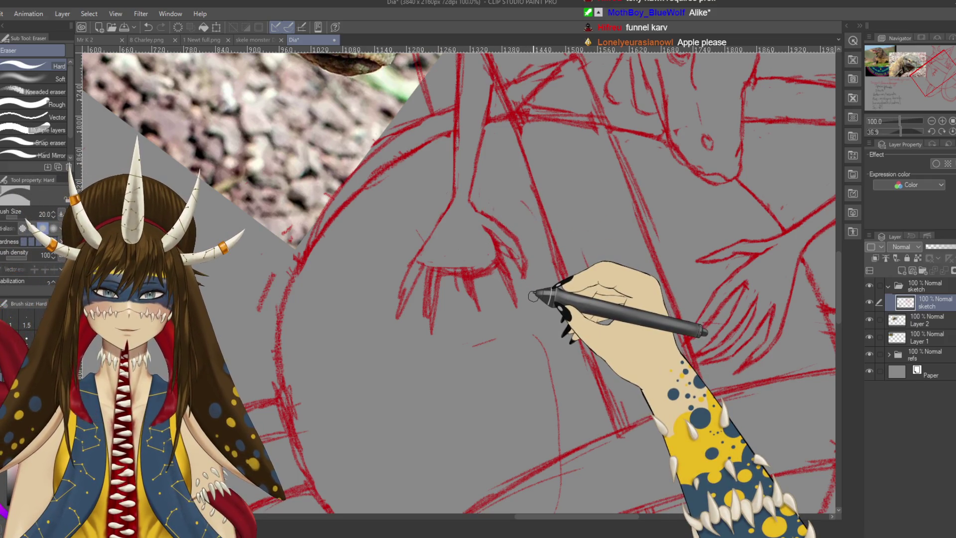
left_click_drag(533, 296, 517, 298)
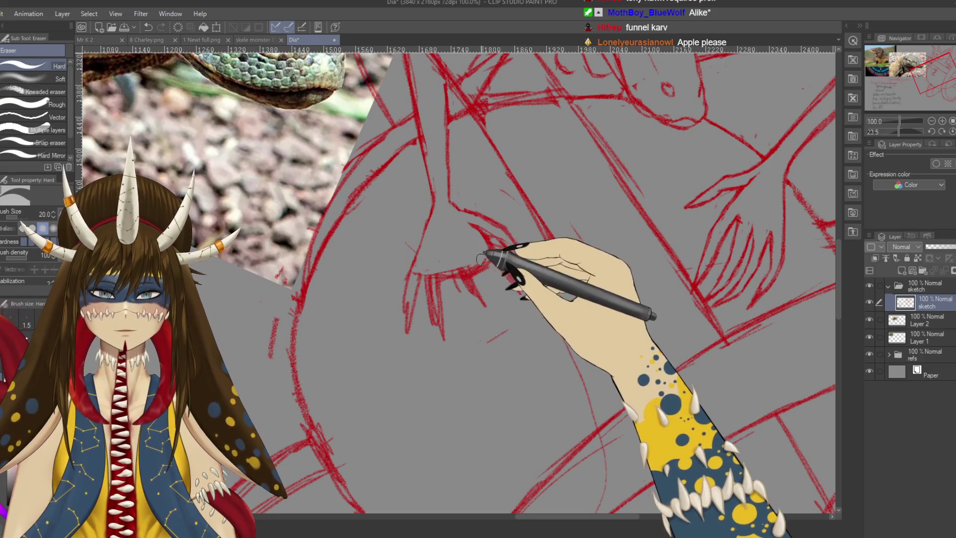
key("p")
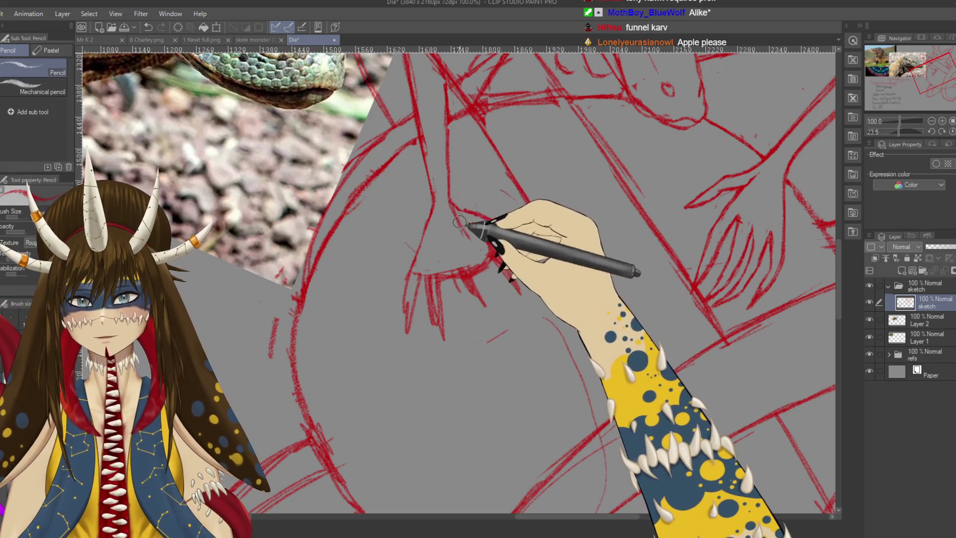
key("e")
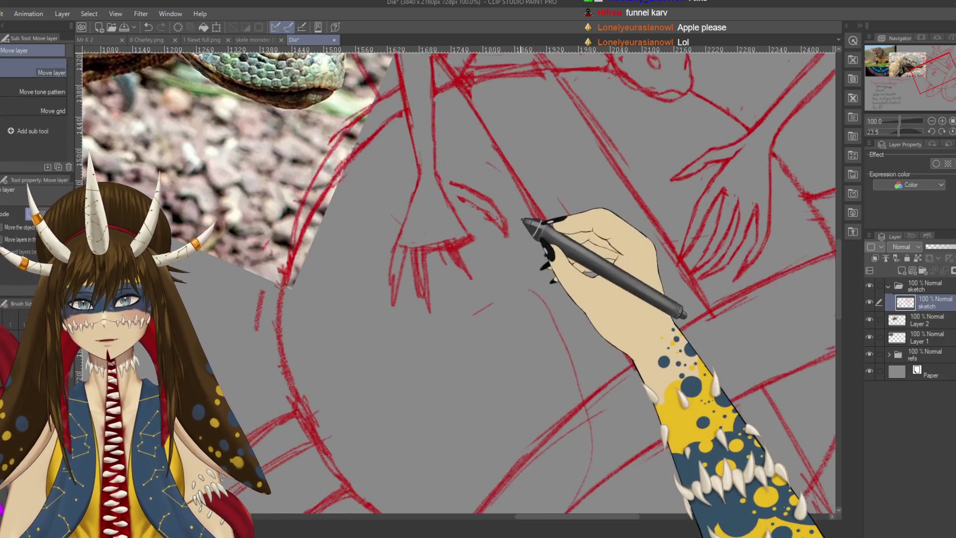
key("m")
left_click_drag(500, 190, 540, 301)
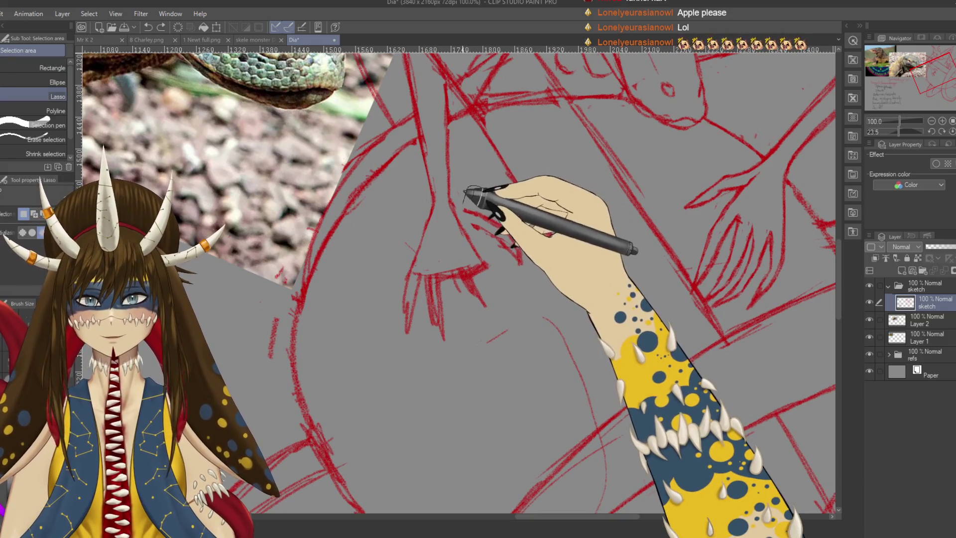
Transform the lassoed part of the hand to a new angle, deselect, and save
left_click(548, 320)
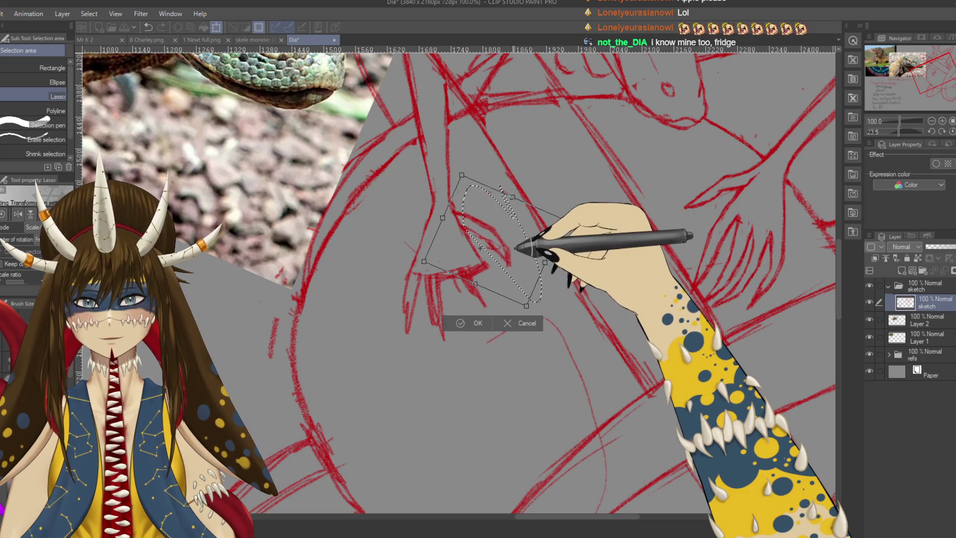
left_click(470, 322)
key("ctrl+d")
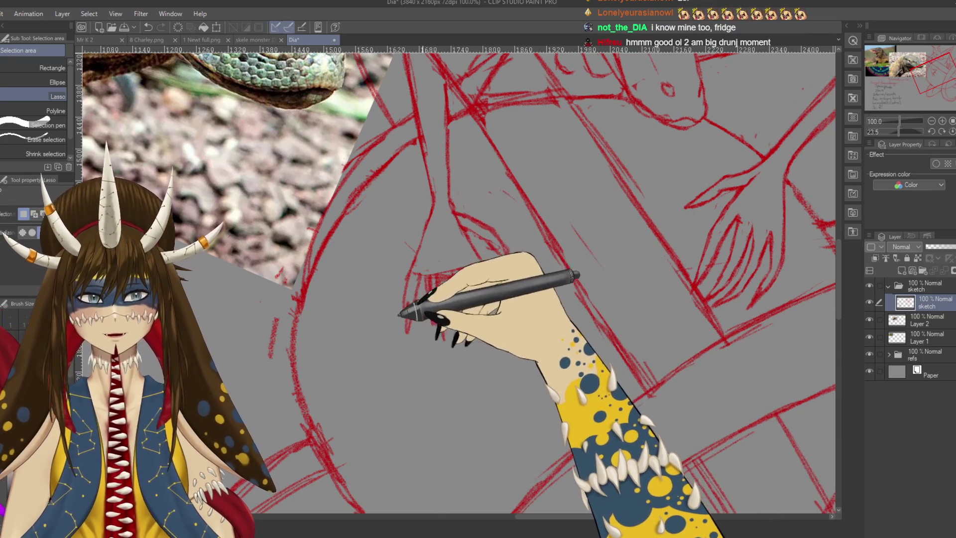
key("ctrl+s")
Touch up the hand's claws alternating pen, pencil and eraser, centring the hand in view
key("p")
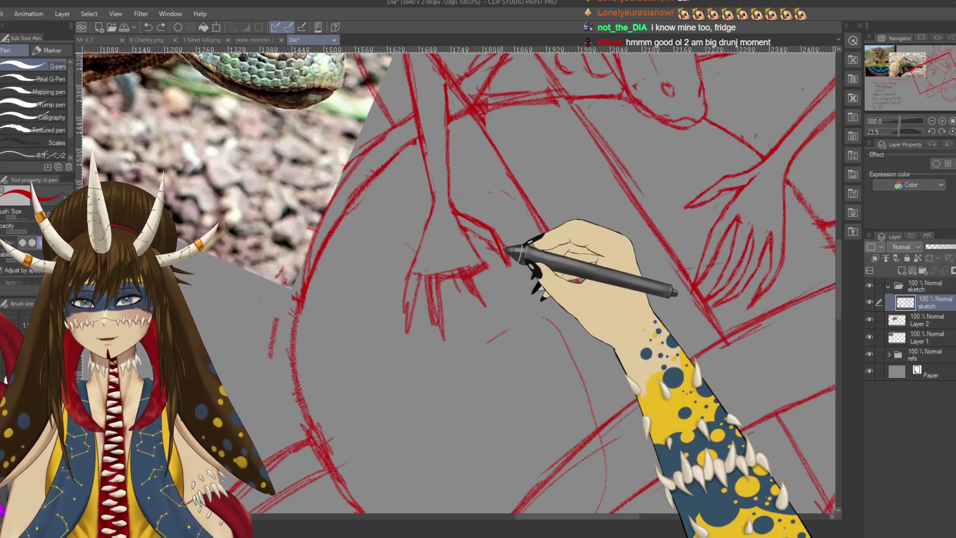
key("p")
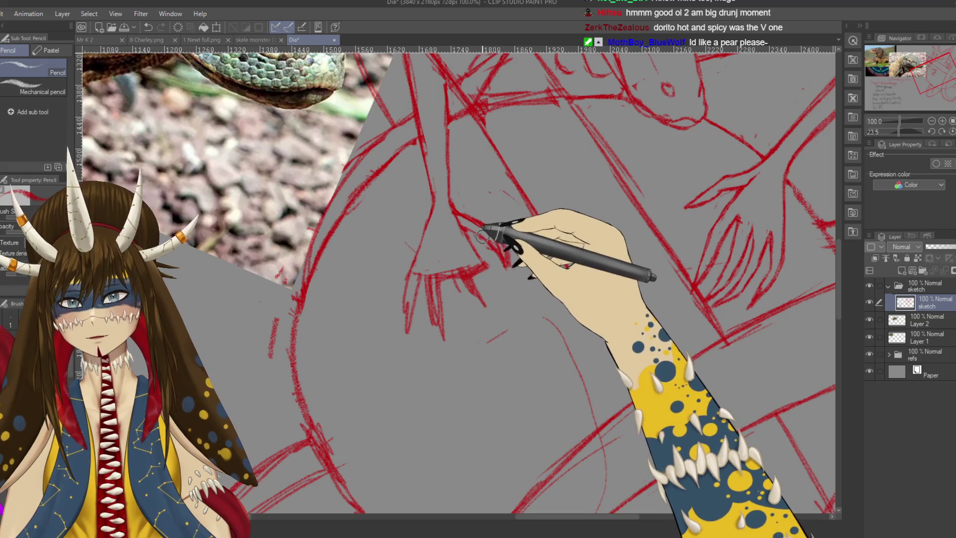
key("e")
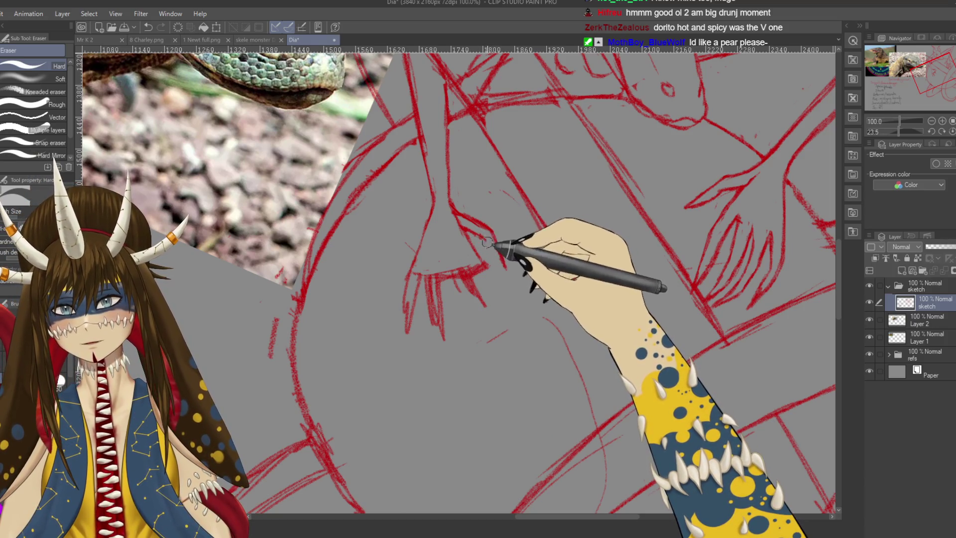
key("p")
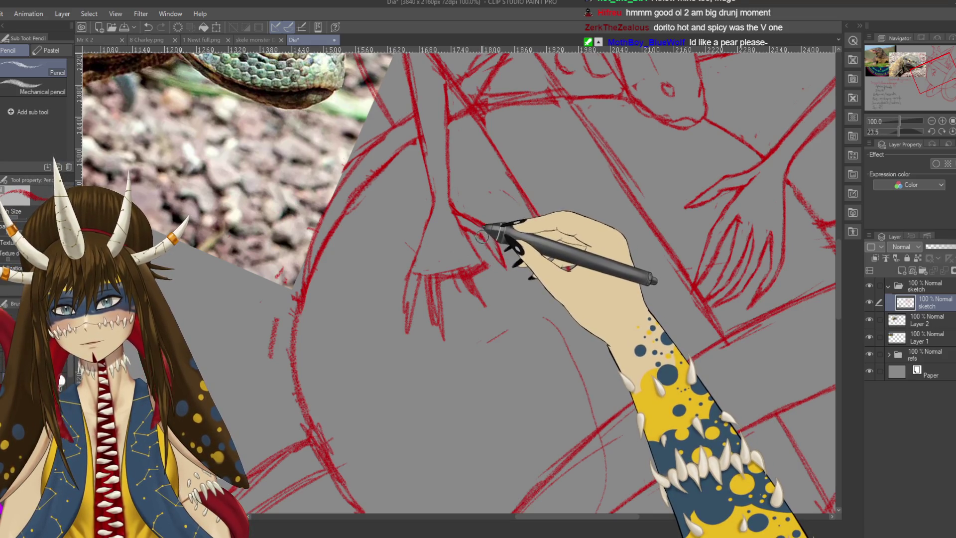
key("e")
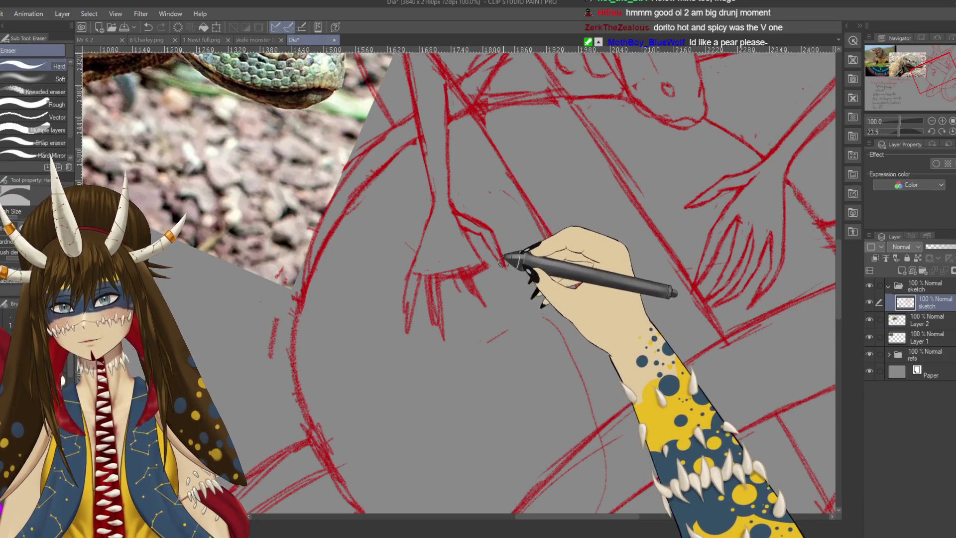
mouse_move(506, 219)
left_mouse_down()
mouse_move(548, 308)
mouse_move(523, 241)
left_mouse_up()
left_click_drag(512, 366, 496, 367)
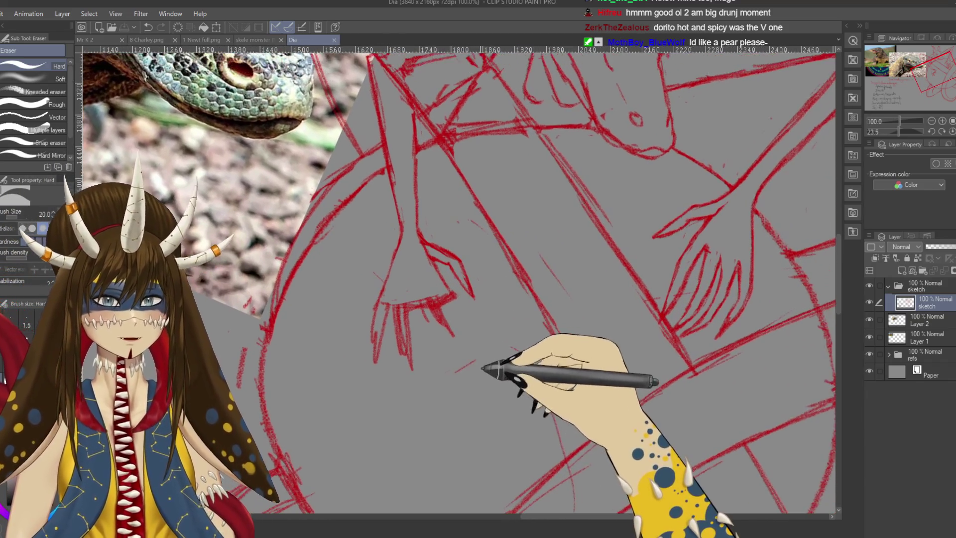
Refine the claws with a small pen line and erasing, then view the area below the hand
key("p")
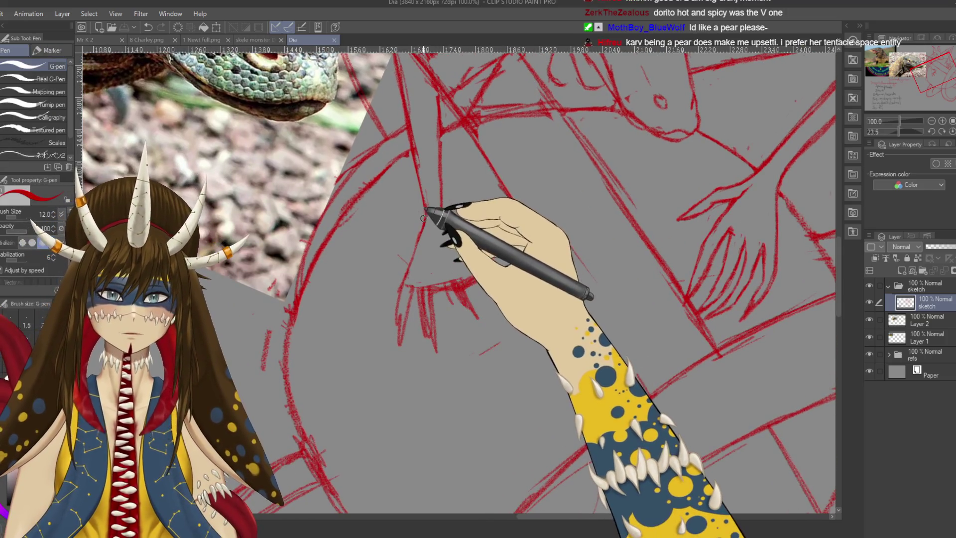
left_click_drag(422, 218, 420, 230)
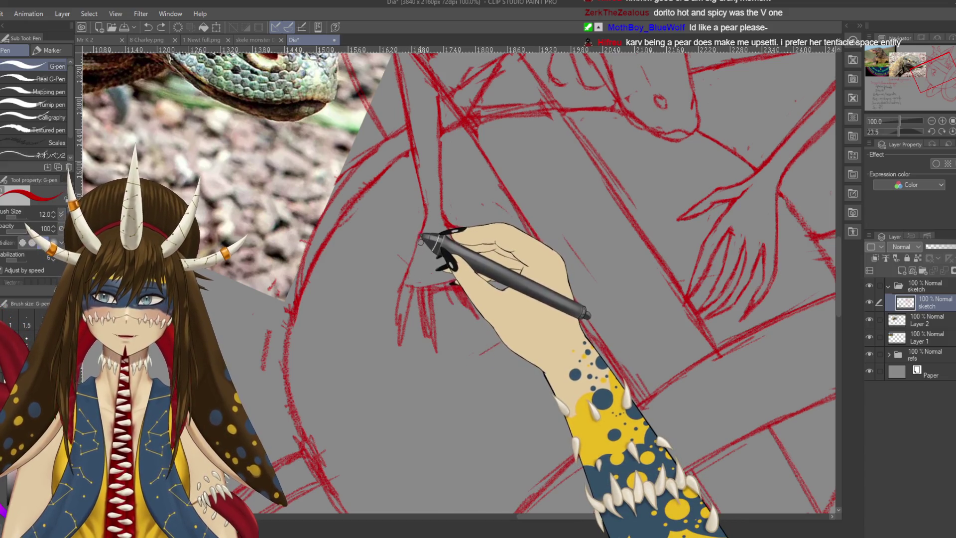
key("p")
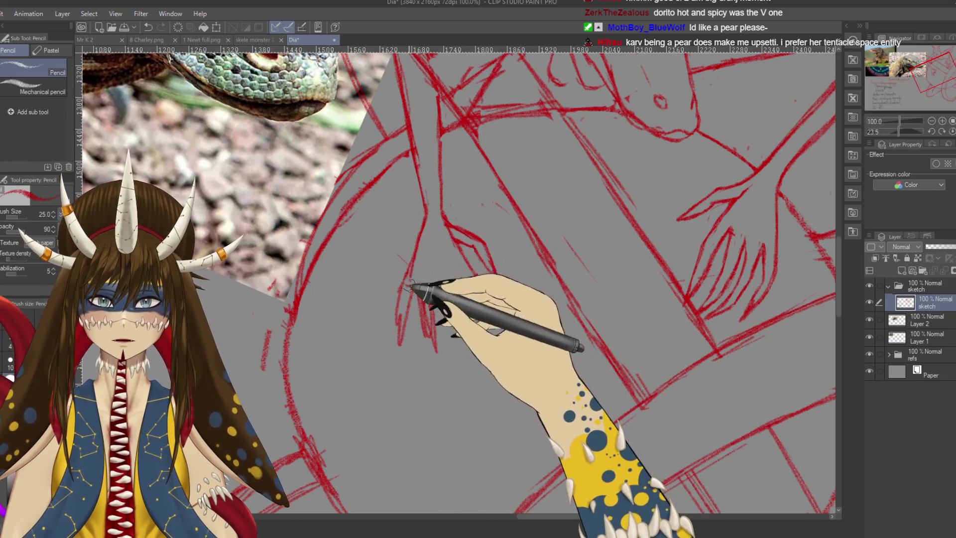
key("e")
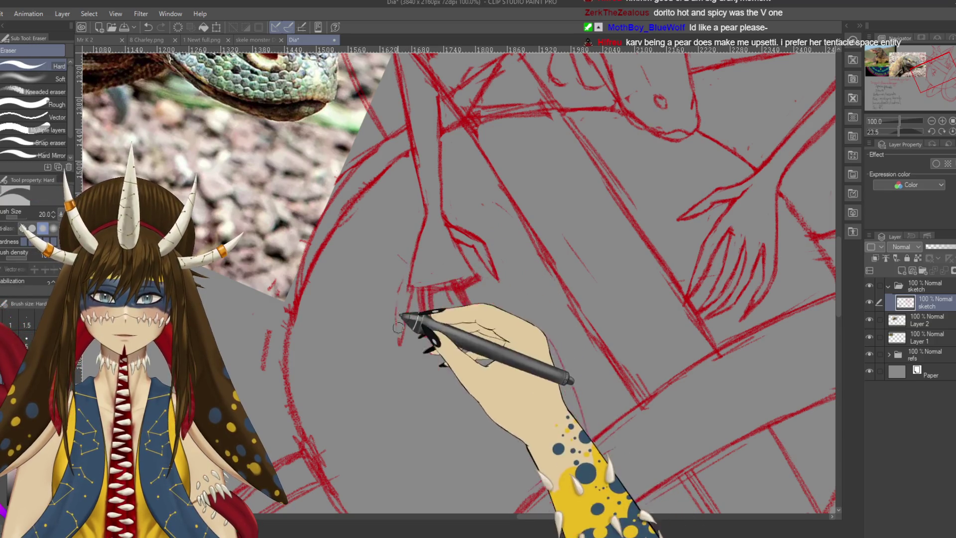
mouse_move(396, 283)
left_mouse_down()
mouse_move(393, 505)
mouse_move(445, 328)
left_mouse_up()
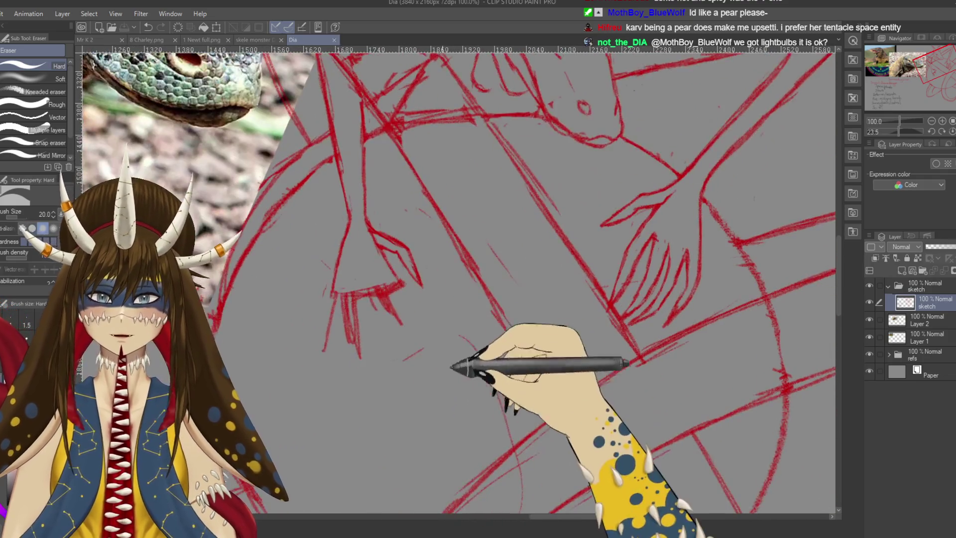
key("p")
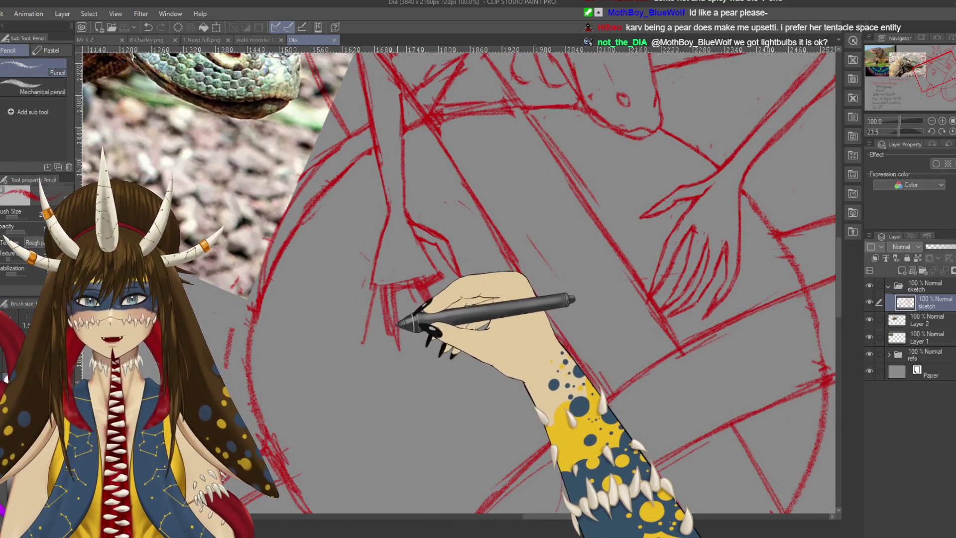
left_click_drag(394, 338, 413, 333)
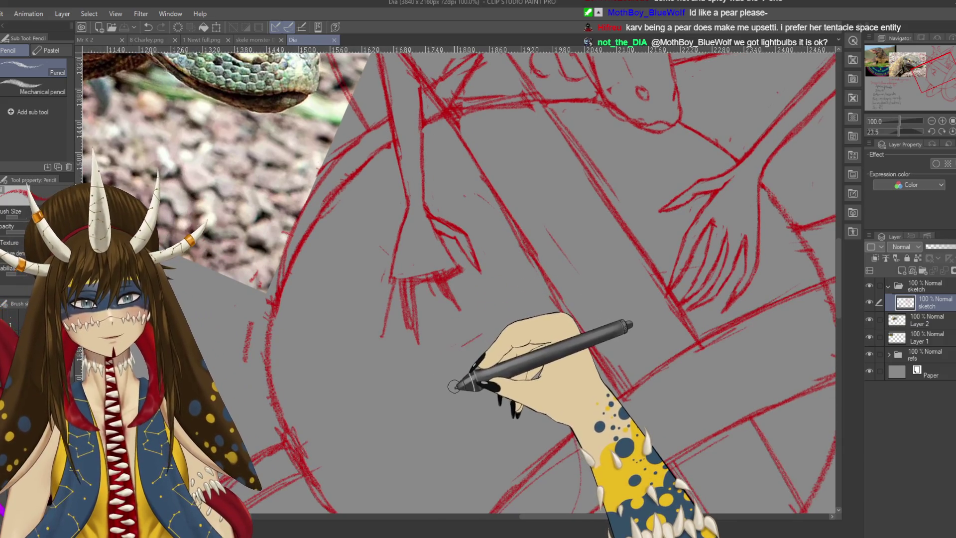
left_click_drag(428, 442, 413, 326)
mouse_move(489, 257)
left_mouse_down()
mouse_move(440, 305)
mouse_move(500, 339)
left_mouse_up()
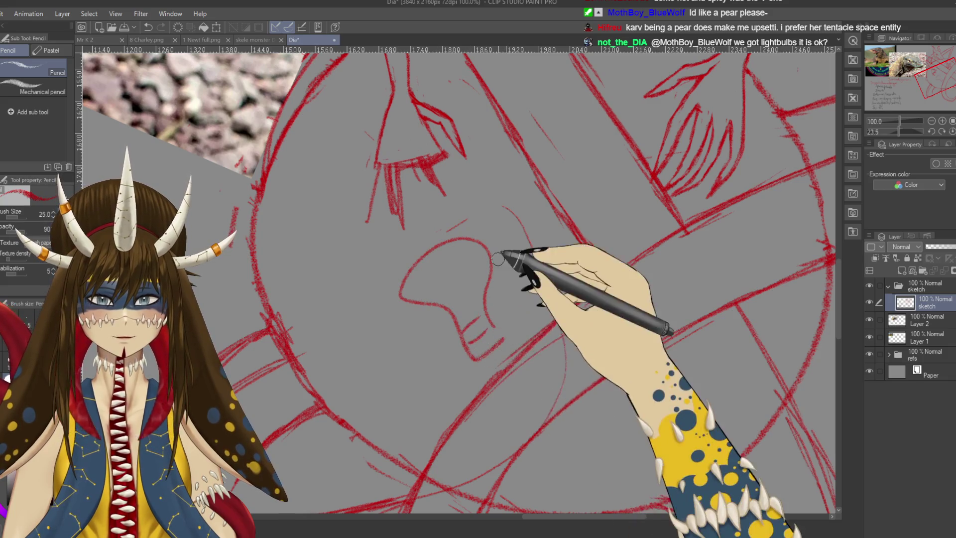
left_click_drag(476, 192, 480, 219)
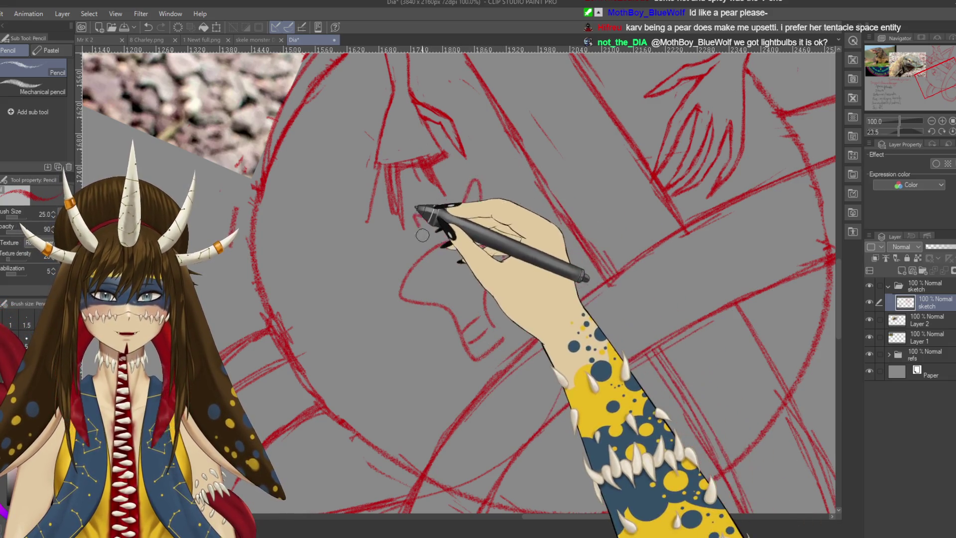
left_click_drag(417, 221, 437, 234)
left_click_drag(393, 256, 379, 276)
left_click_drag(404, 308, 354, 328)
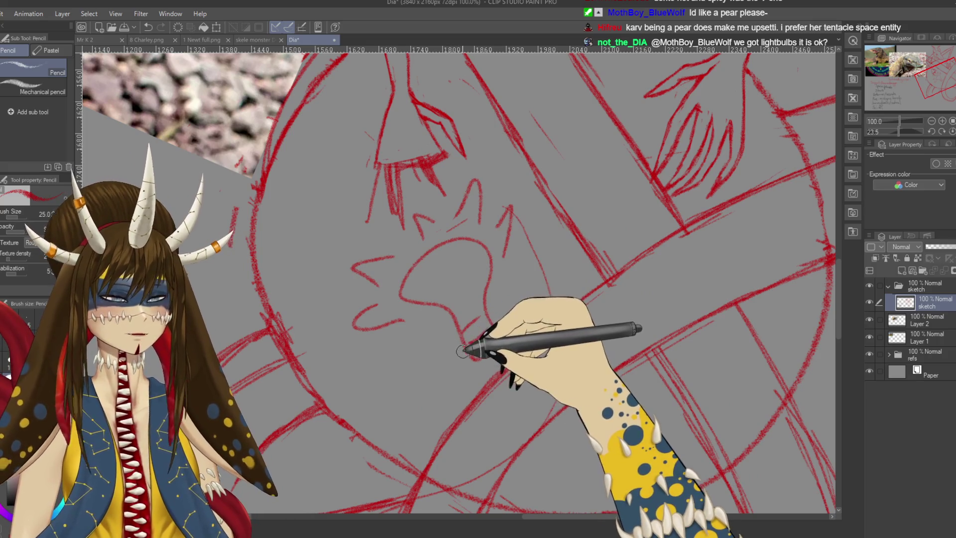
left_click_drag(462, 352, 628, 382)
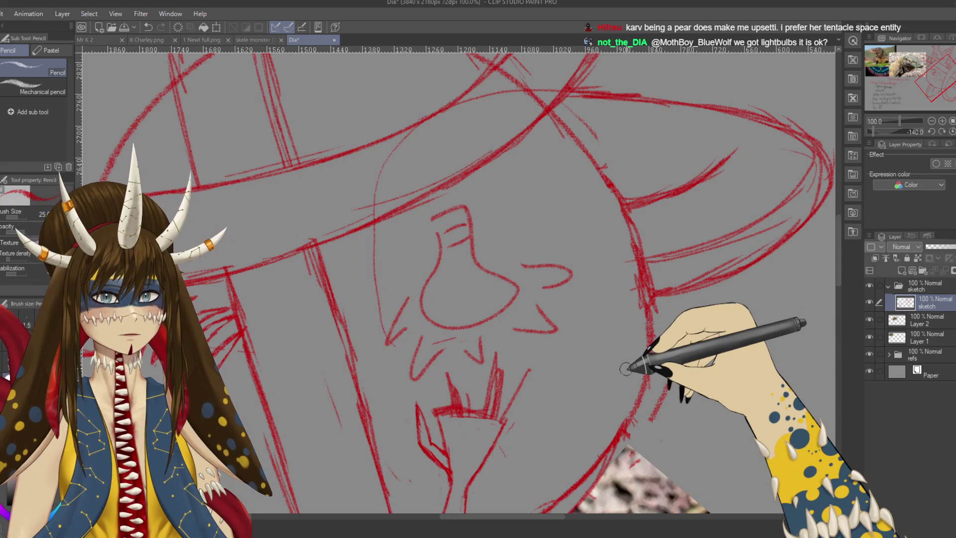
left_click_drag(625, 369, 352, 249)
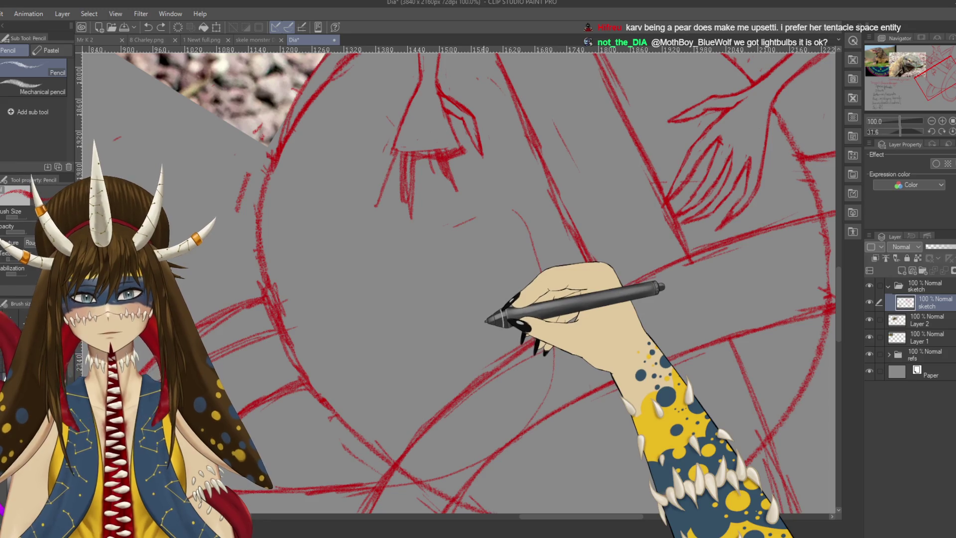
Add a small sharpening stroke to the central hand's claws and erase stray lines
left_click_drag(498, 259, 522, 276)
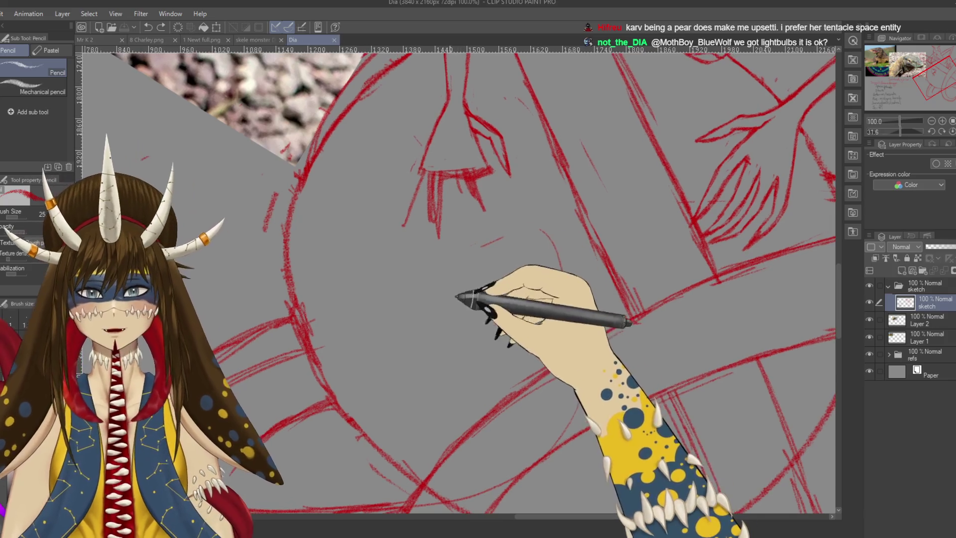
left_click_drag(437, 162, 410, 190)
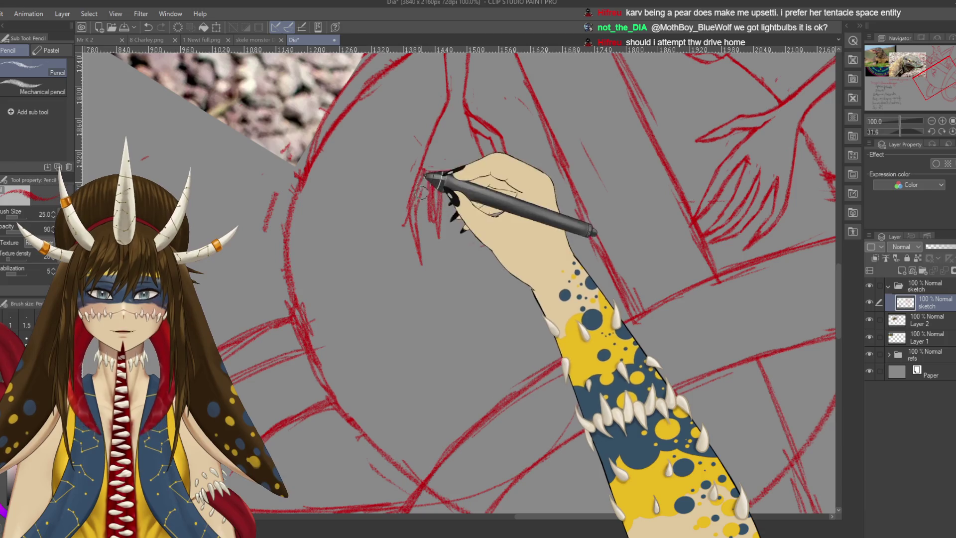
key("e")
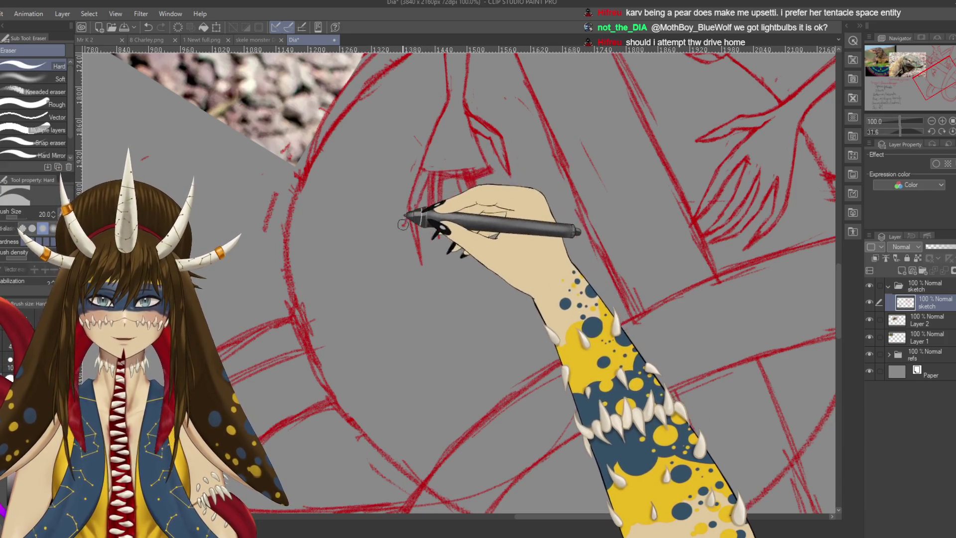
left_click_drag(423, 220, 433, 256)
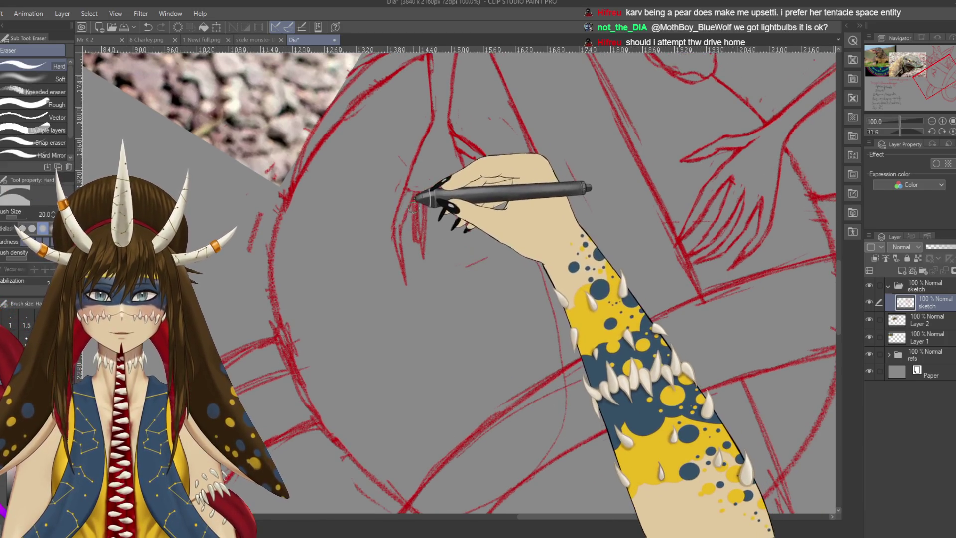
key("p")
key("p")
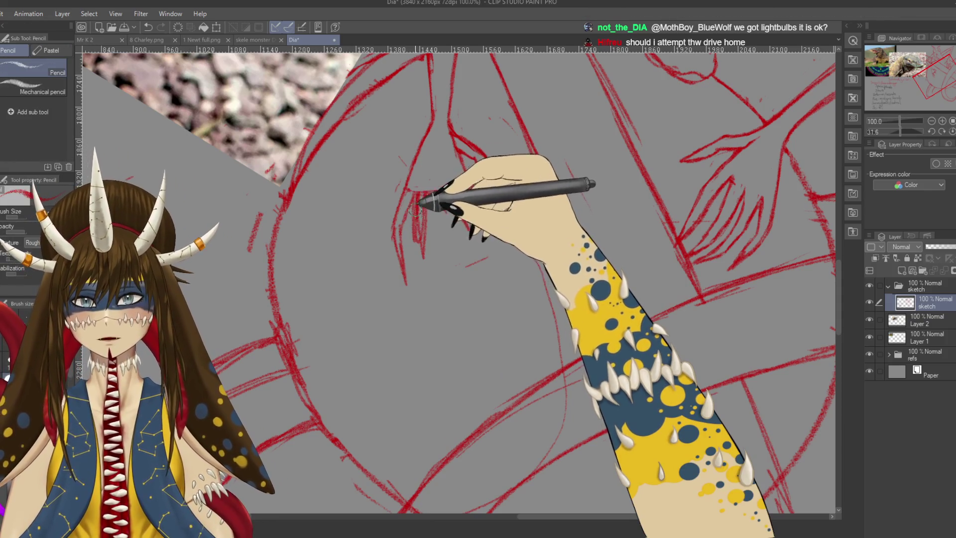
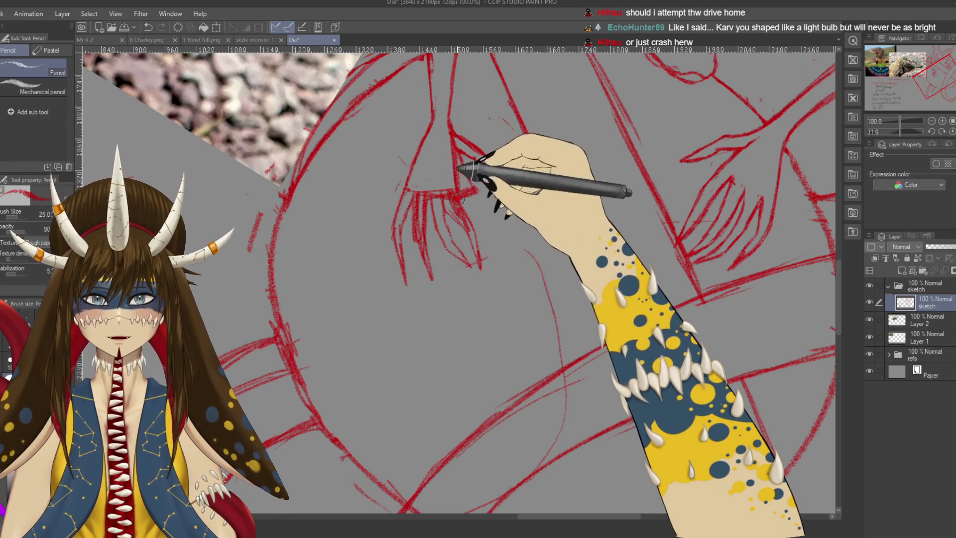
Erase stray lines and redraw the fingers of the dragon's left hand in pencil
key("e")
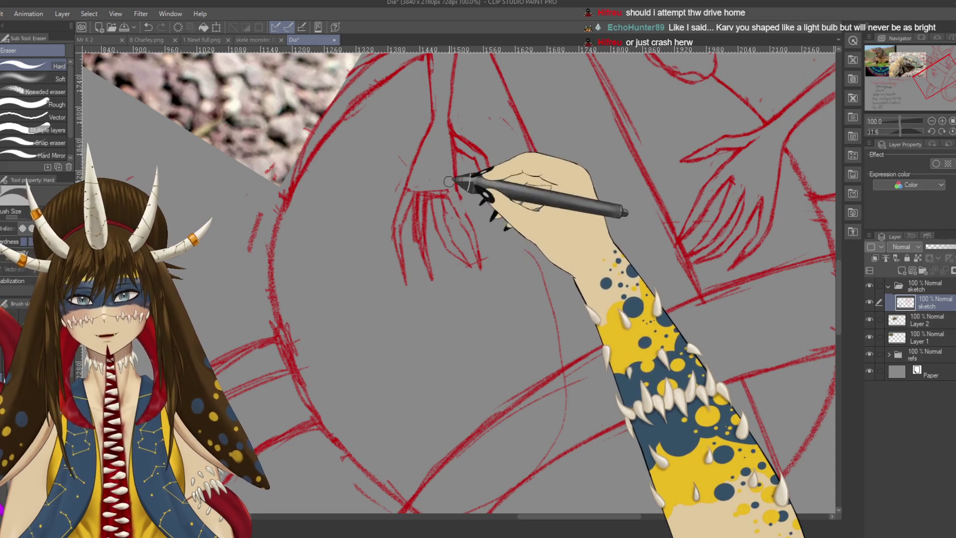
key("p")
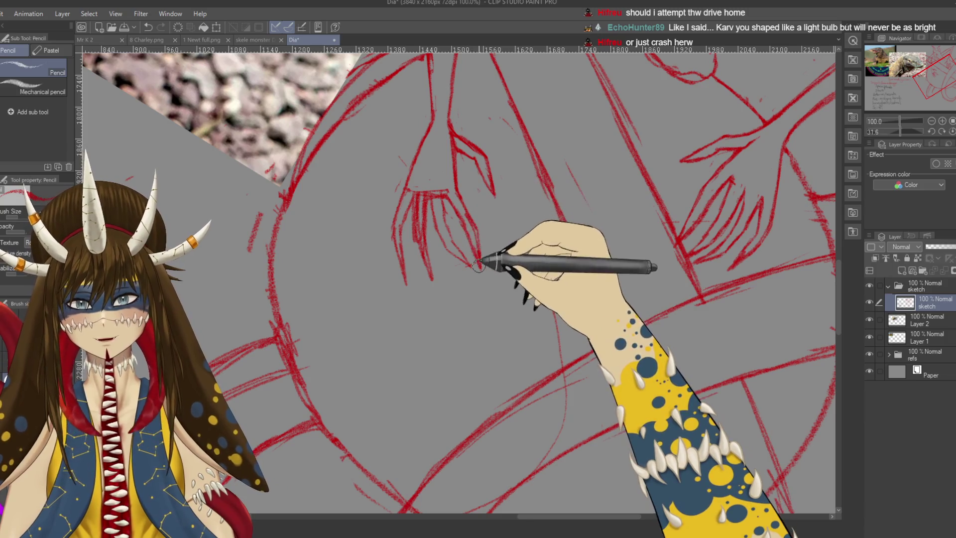
key("e")
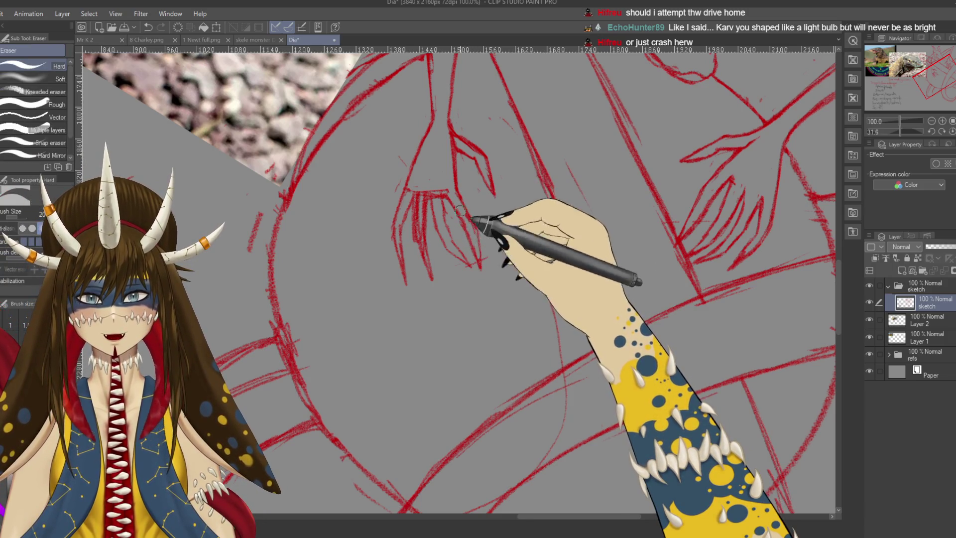
key("p")
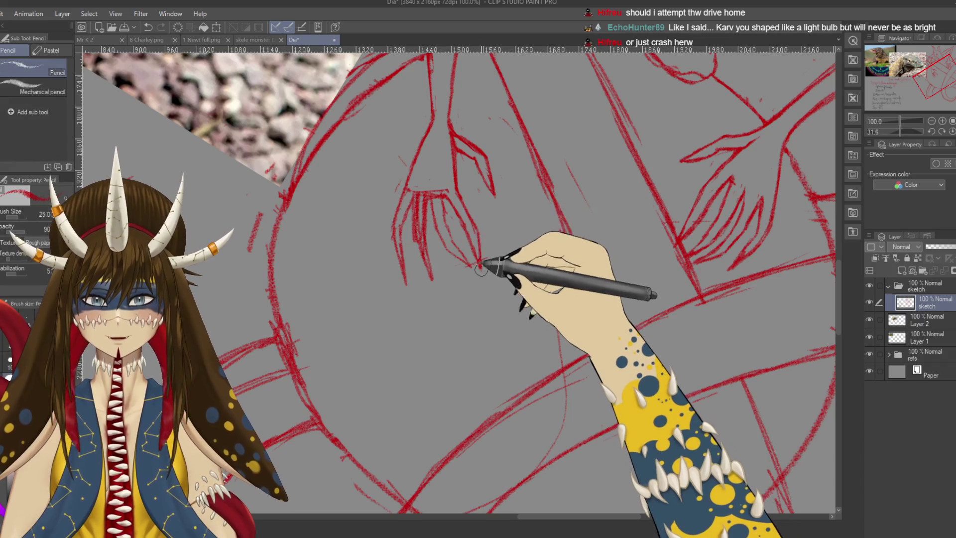
left_click_drag(512, 224, 531, 256)
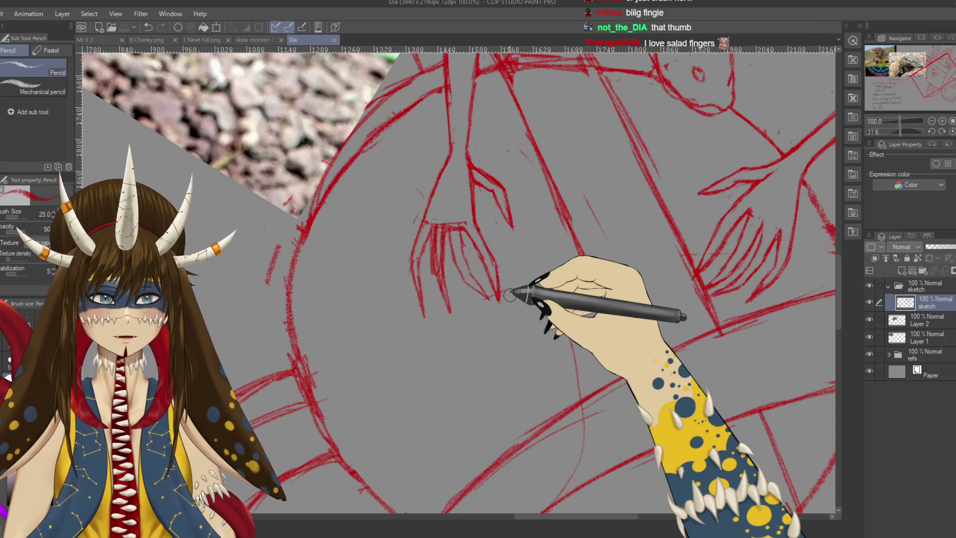
left_click_drag(461, 294, 478, 279)
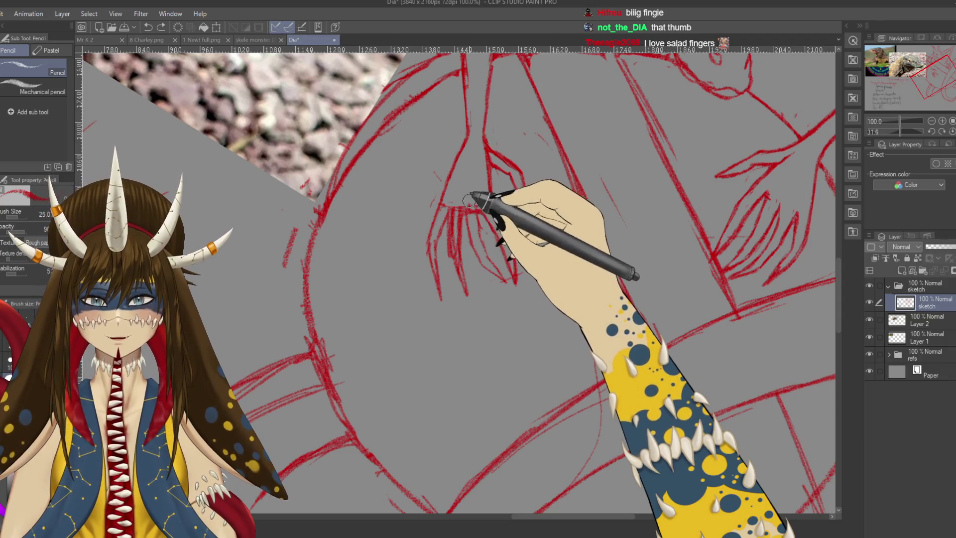
Erase more finger lines across the hand, then zoom out and rotate to see the whole drawing
key("e")
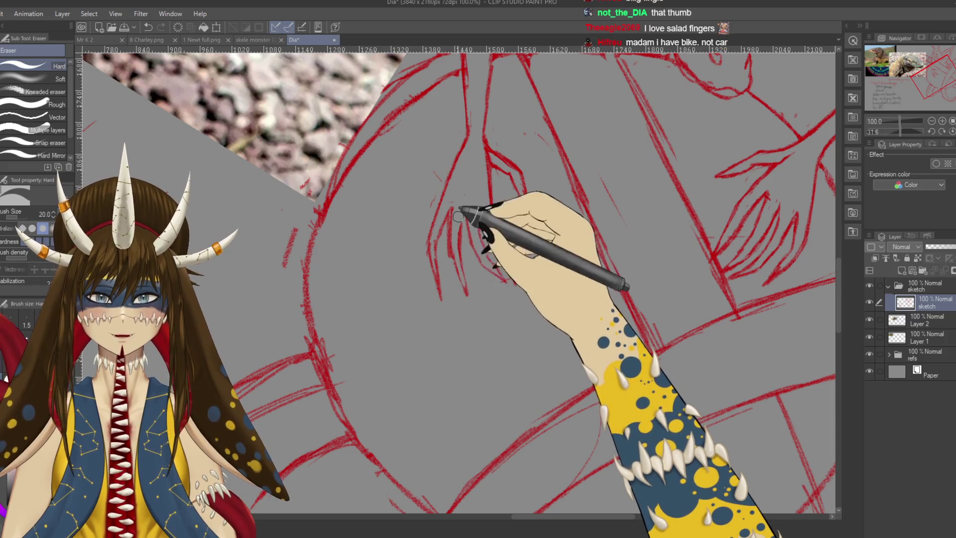
mouse_move(475, 236)
left_mouse_down()
mouse_move(444, 266)
mouse_move(413, 179)
left_mouse_up()
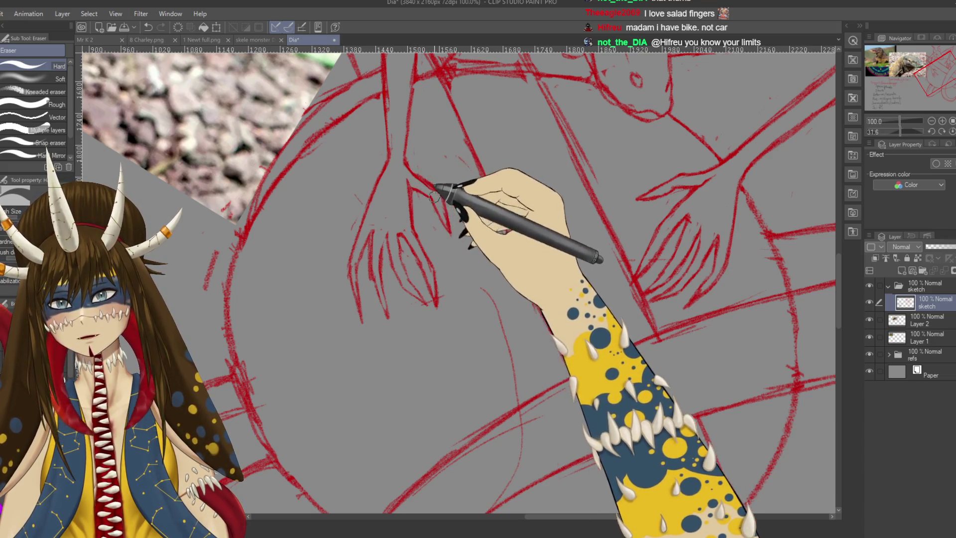
left_click_drag(432, 195, 474, 272)
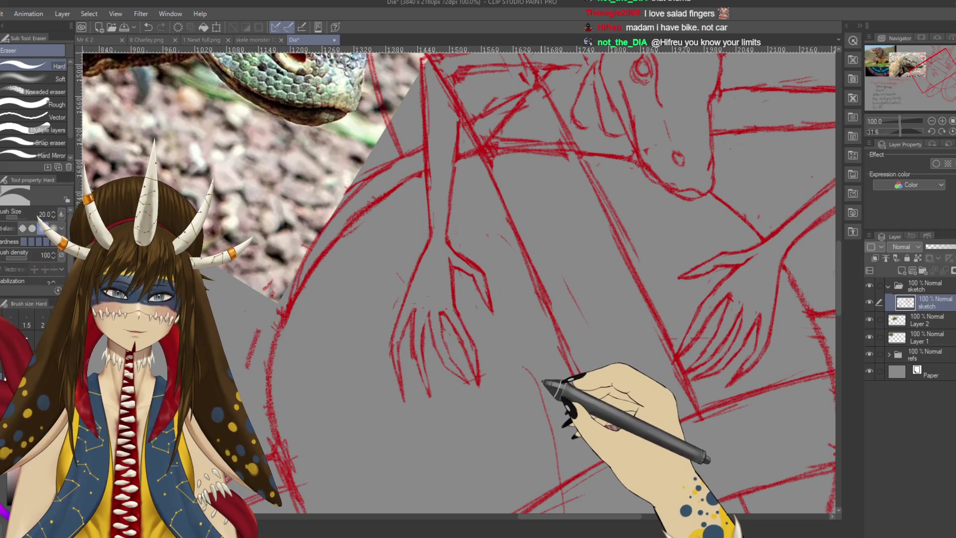
left_click_drag(542, 381, 532, 329)
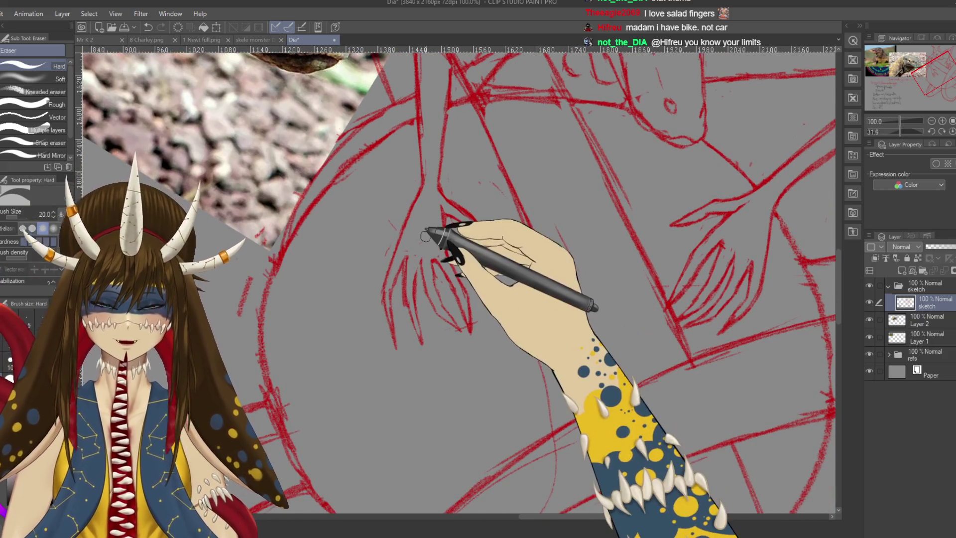
left_click_drag(445, 215, 297, 415)
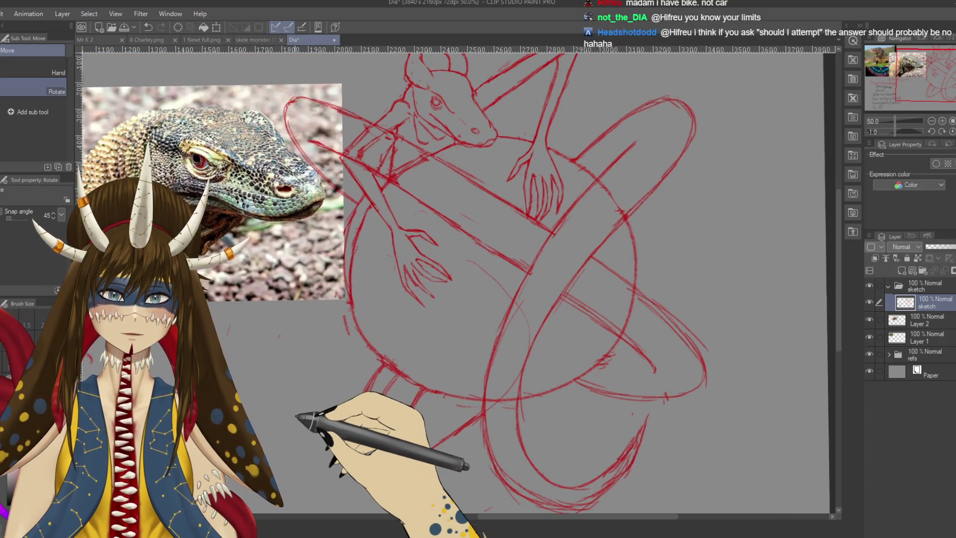
Lasso the left hand sketch and move it slightly upward with Ctrl+T
key("m")
mouse_move(297, 415)
left_mouse_down()
mouse_move(453, 164)
mouse_move(491, 245)
left_mouse_up()
left_click(438, 169)
left_click_drag(439, 175, 434, 178)
key("ctrl+t")
left_click_drag(430, 236, 430, 232)
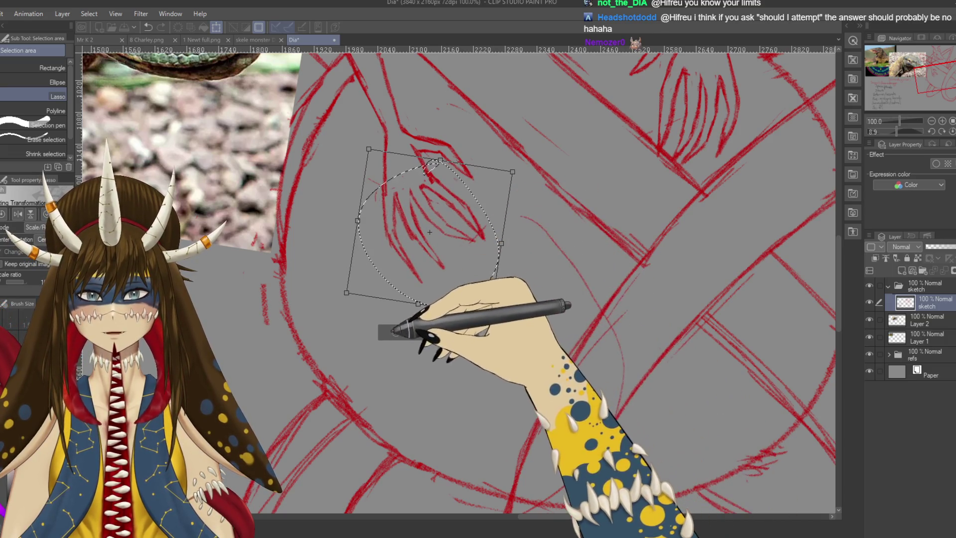
key("Return")
Zoom in and erase and redraw the hand's finger strokes
scroll(429, 232, "up", 1)
scroll(429, 232, "up", 1)
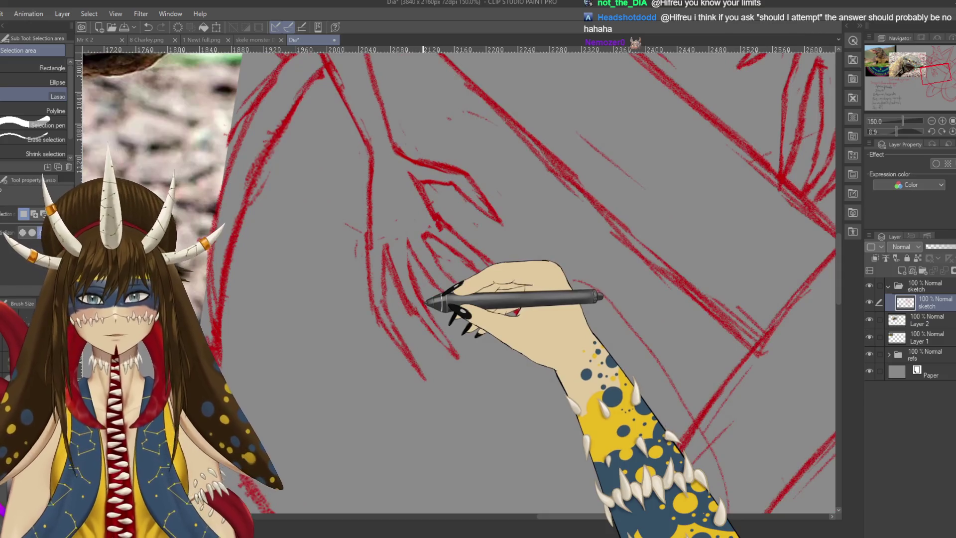
key("e")
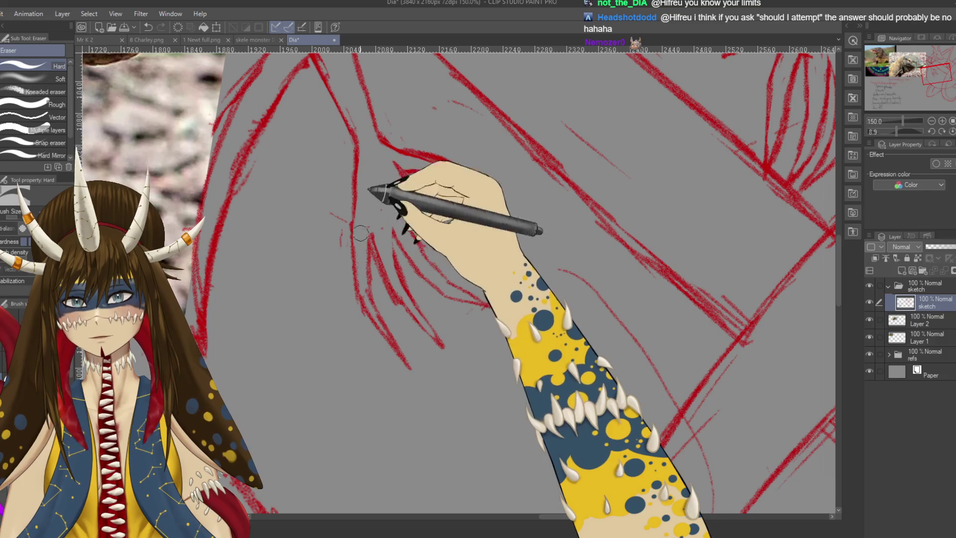
key("p")
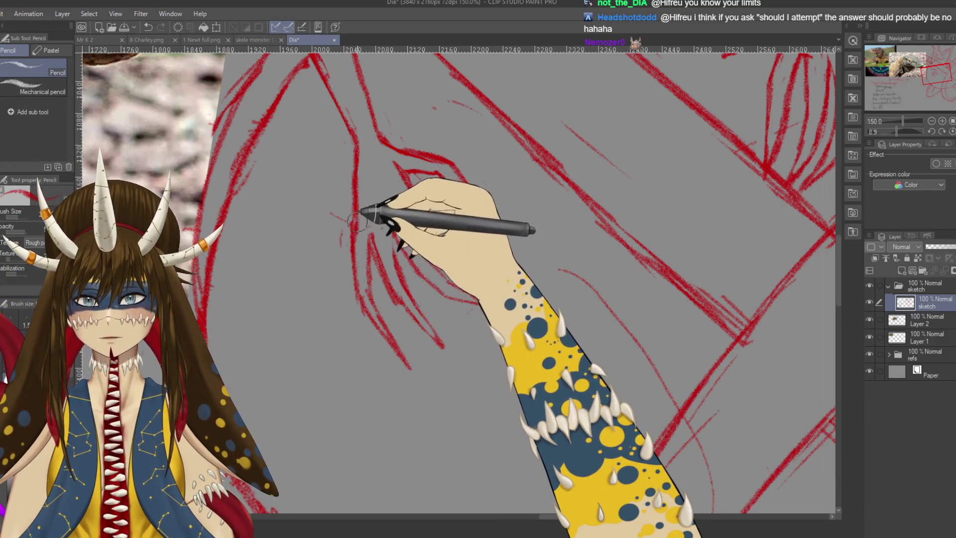
key("e")
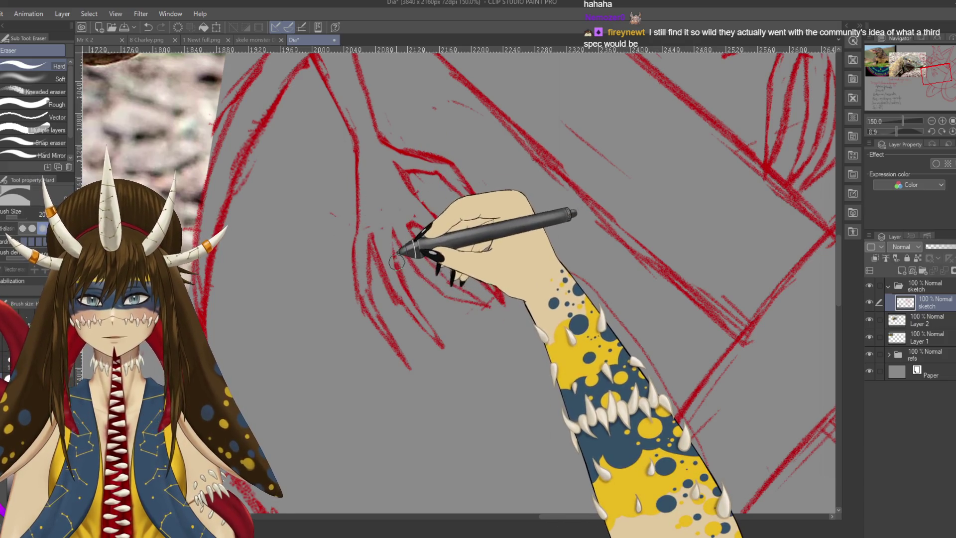
key("p")
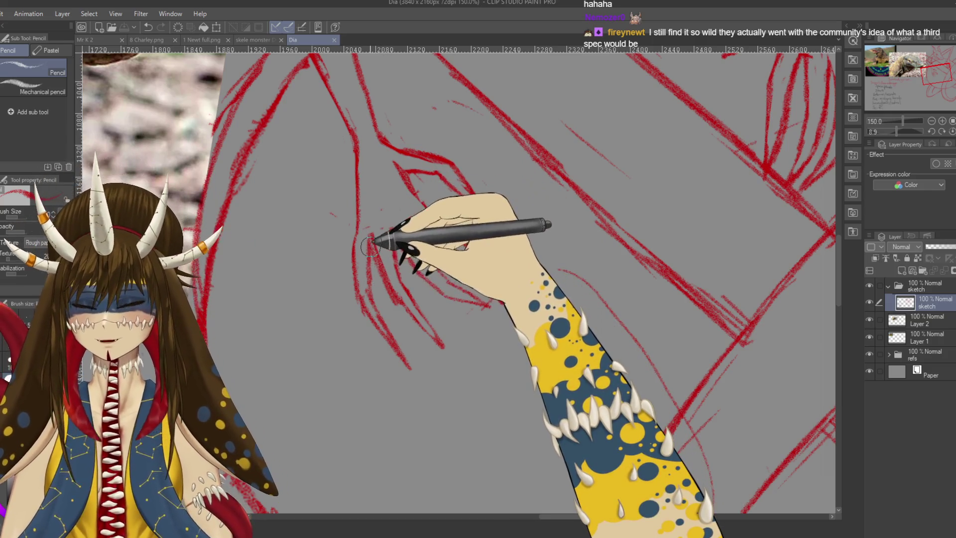
key("e")
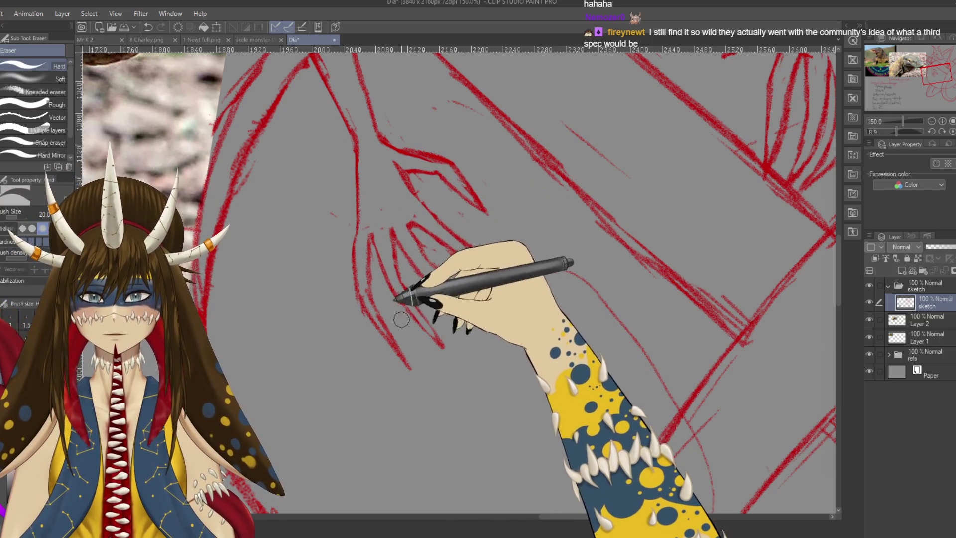
Lasso the leftmost finger strokes and shift them up and left
key("m")
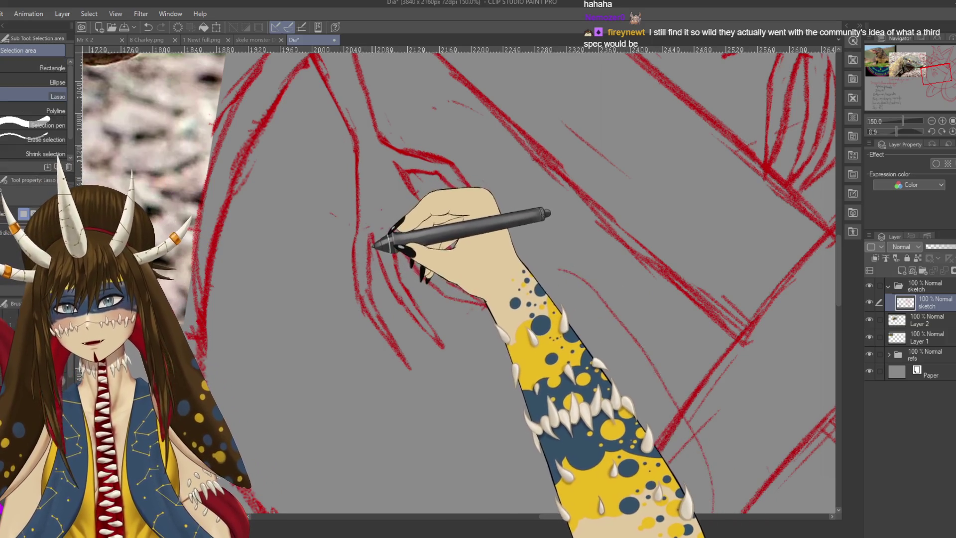
left_click_drag(352, 208, 359, 215)
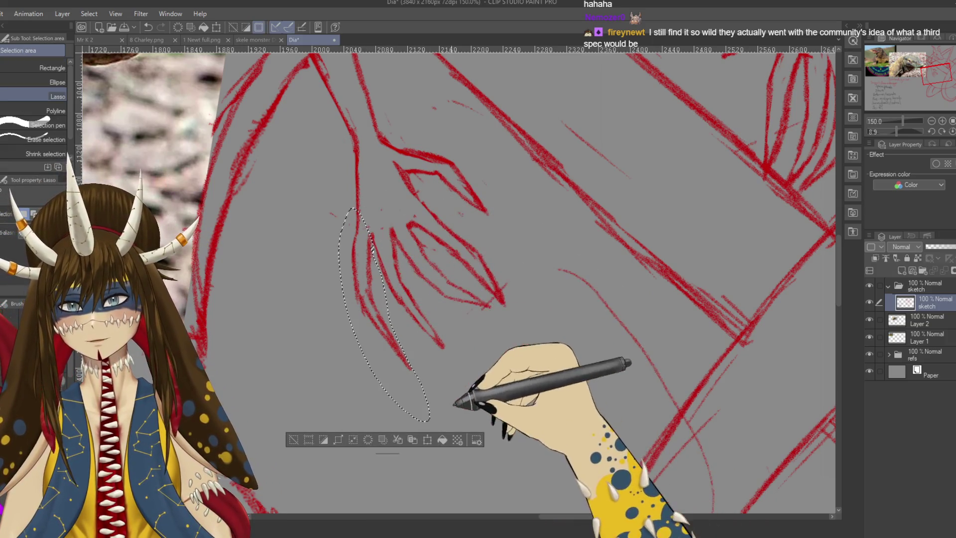
left_click(427, 439)
left_click_drag(390, 313, 389, 304)
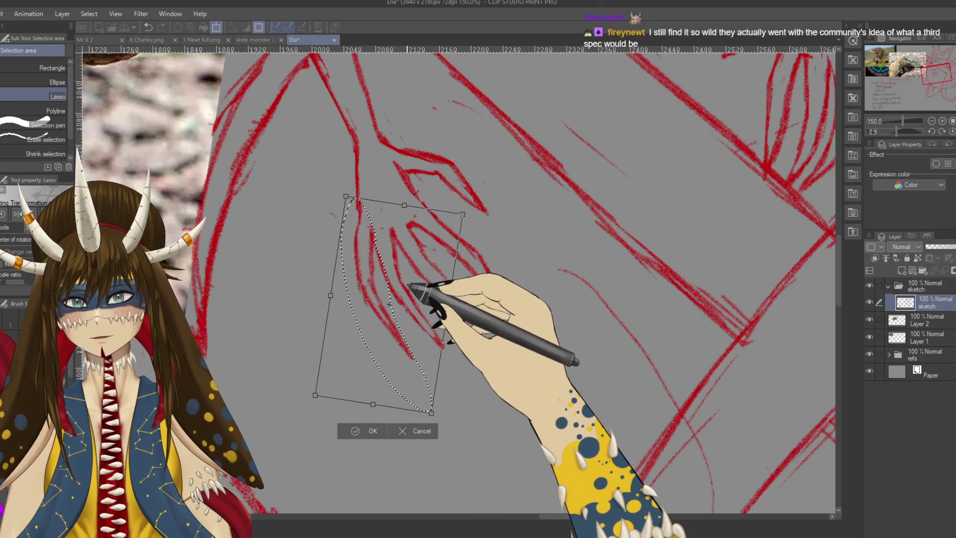
left_click(369, 431)
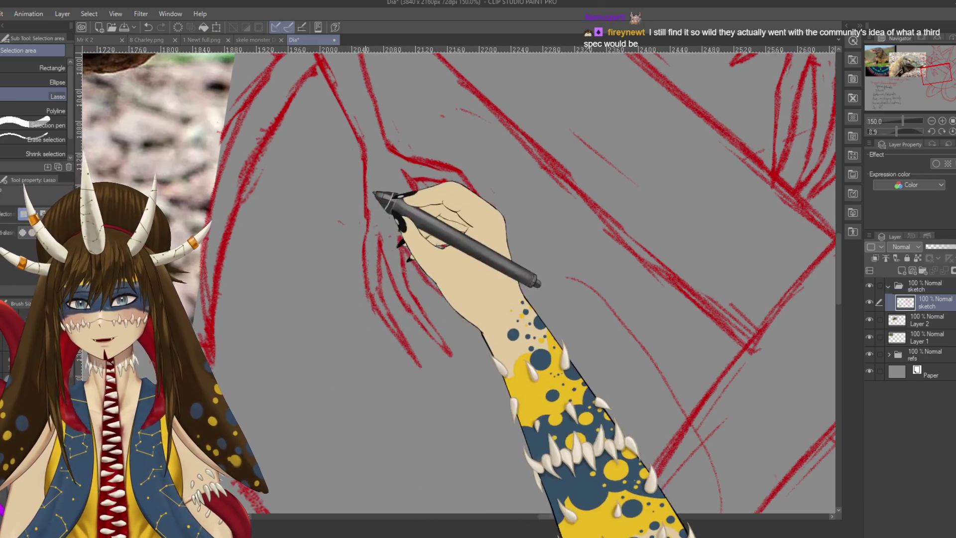
Touch up the claw lines, then pan and rotate to show the whole dragon
key("p")
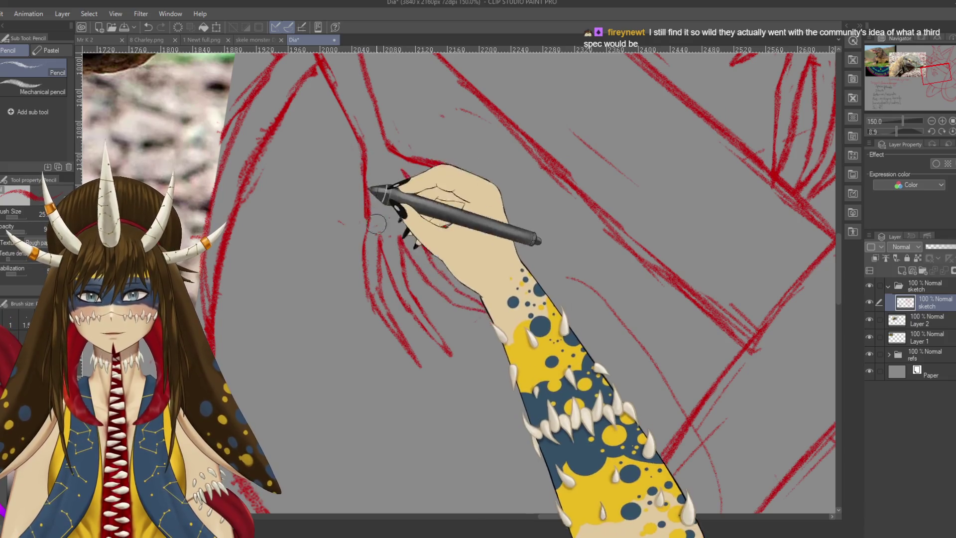
key("e")
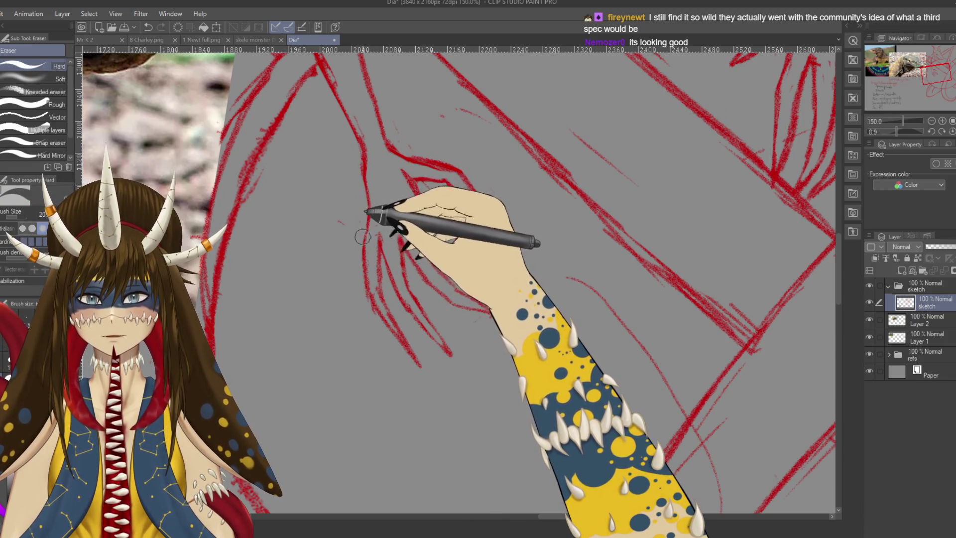
key("p")
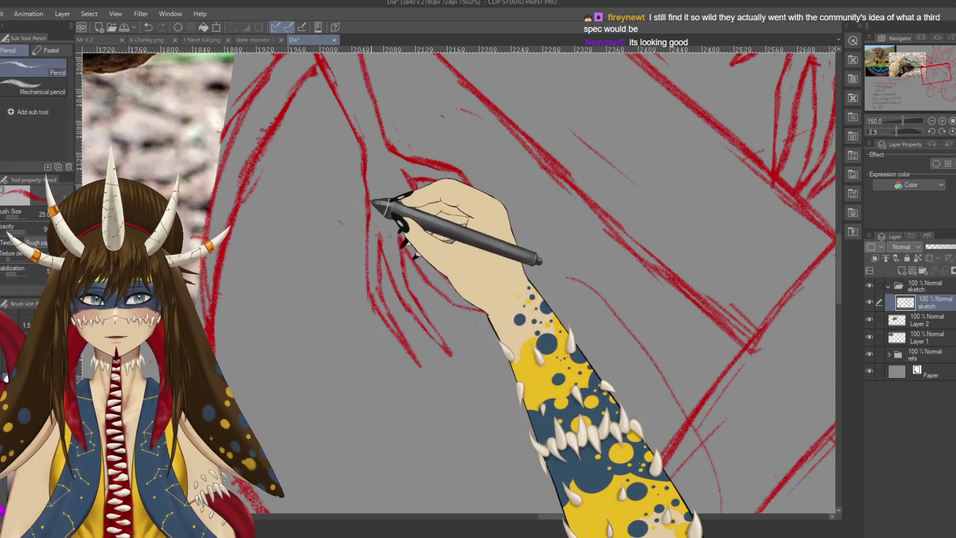
scroll(386, 229, "down", 4)
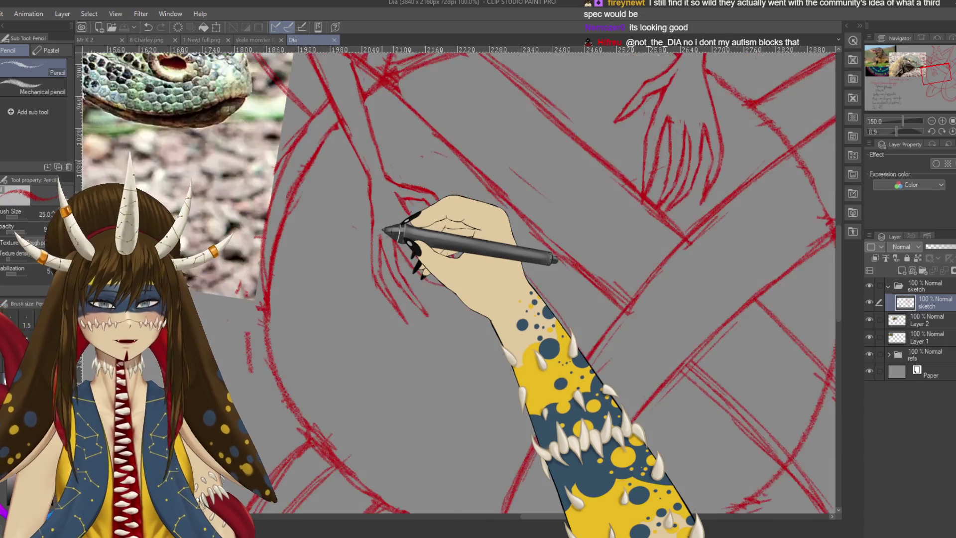
left_click_drag(385, 229, 456, 203)
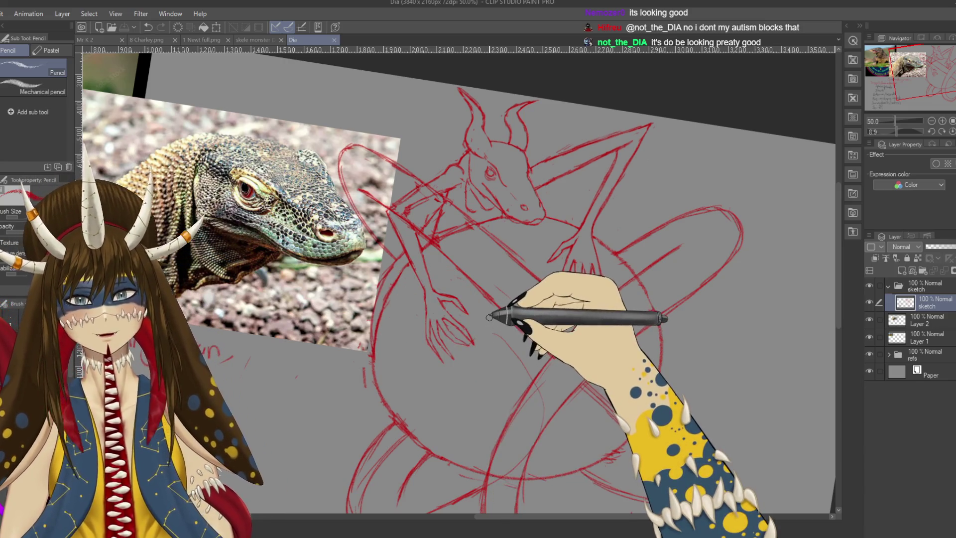
Zoom in, erase and redraw the claw and forearm lines, and save
scroll(490, 315, "up", 1)
scroll(490, 314, "up", 1)
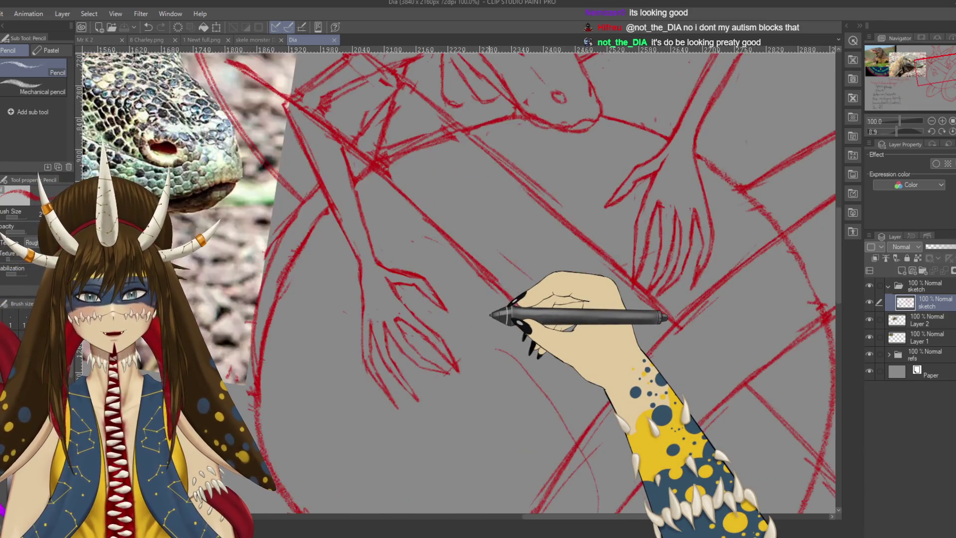
scroll(490, 314, "up", 1)
scroll(388, 343, "up", 1)
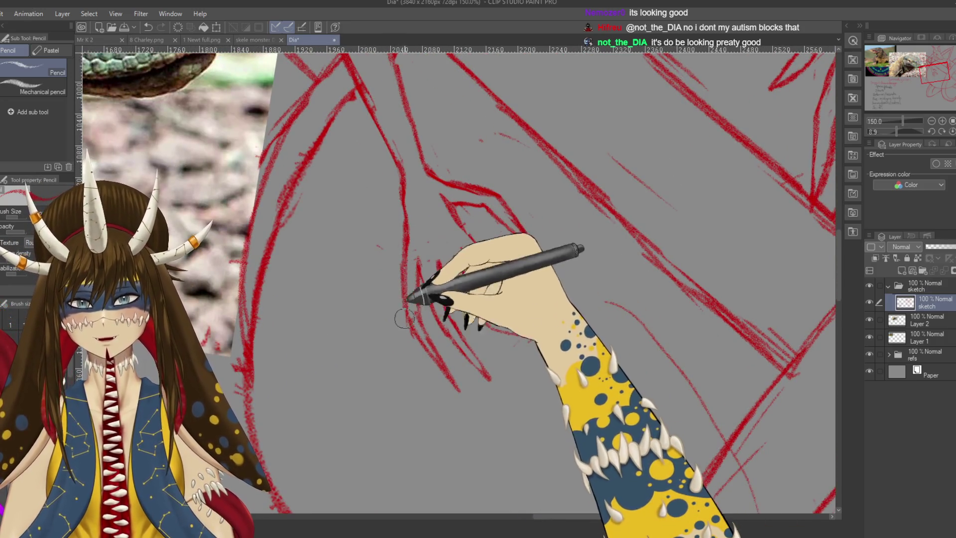
key("e")
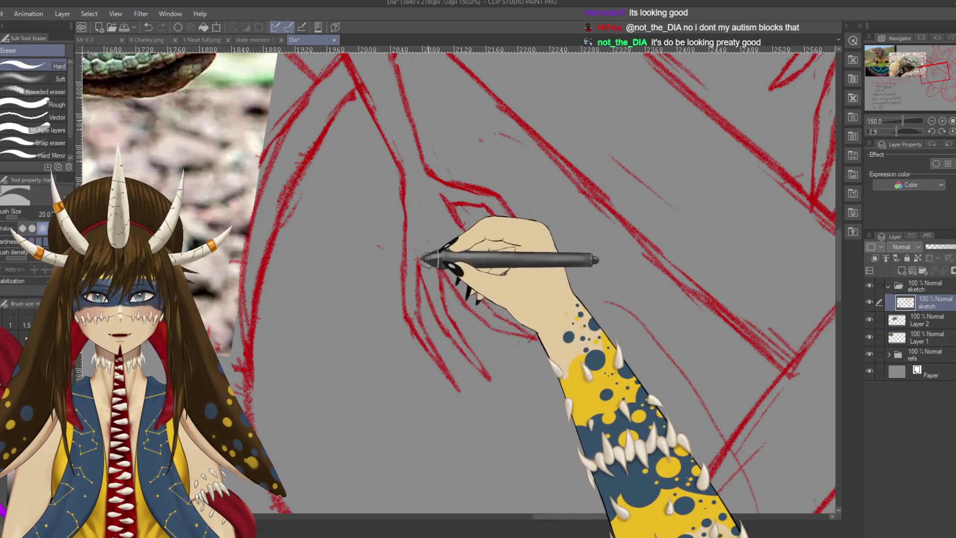
key("p")
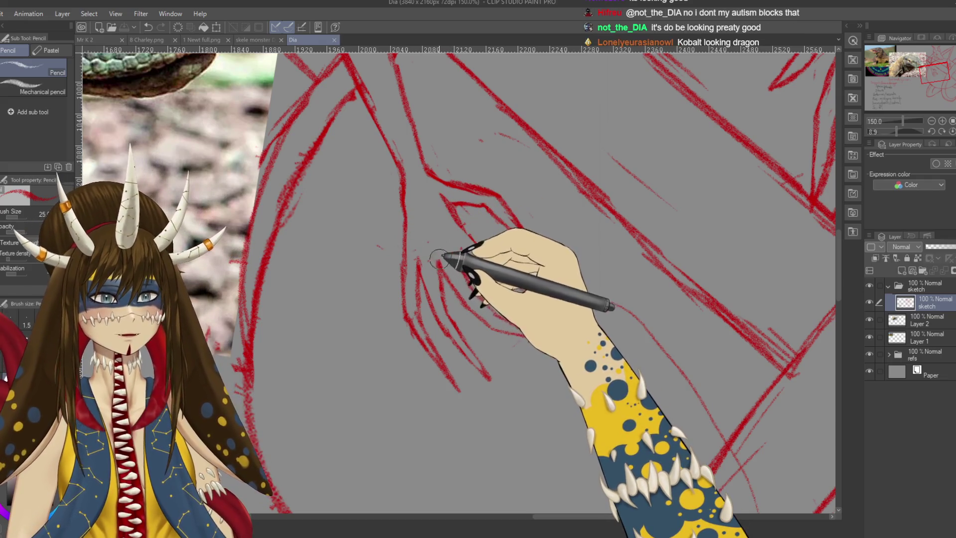
key("e")
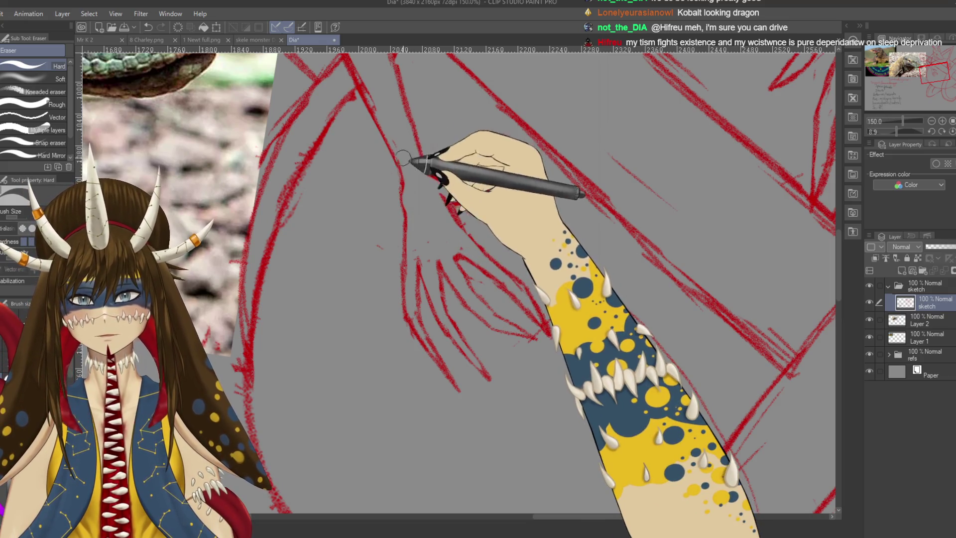
key("ctrl+s")
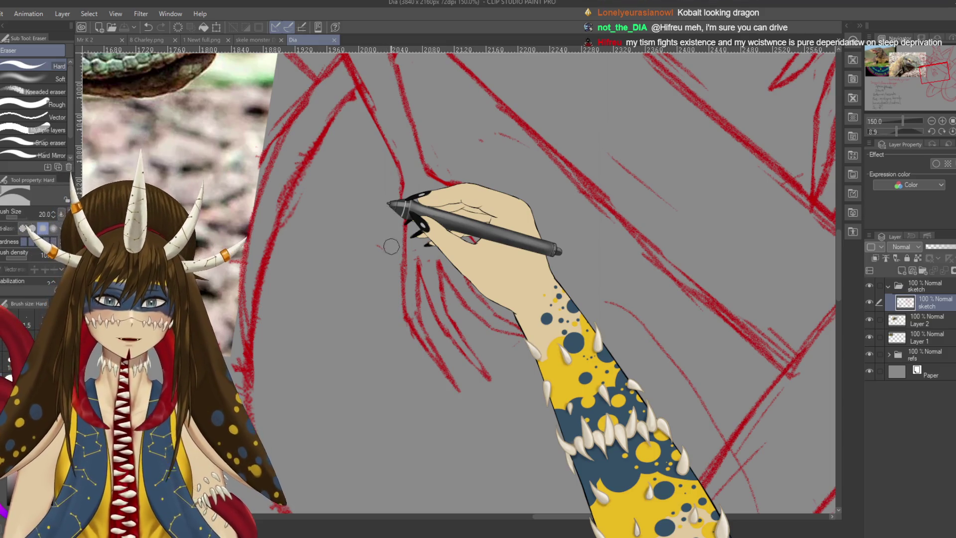
Add a short red G-pen stroke to the claw, then rotate the canvas steeper
key("p")
left_click_drag(364, 326, 365, 294)
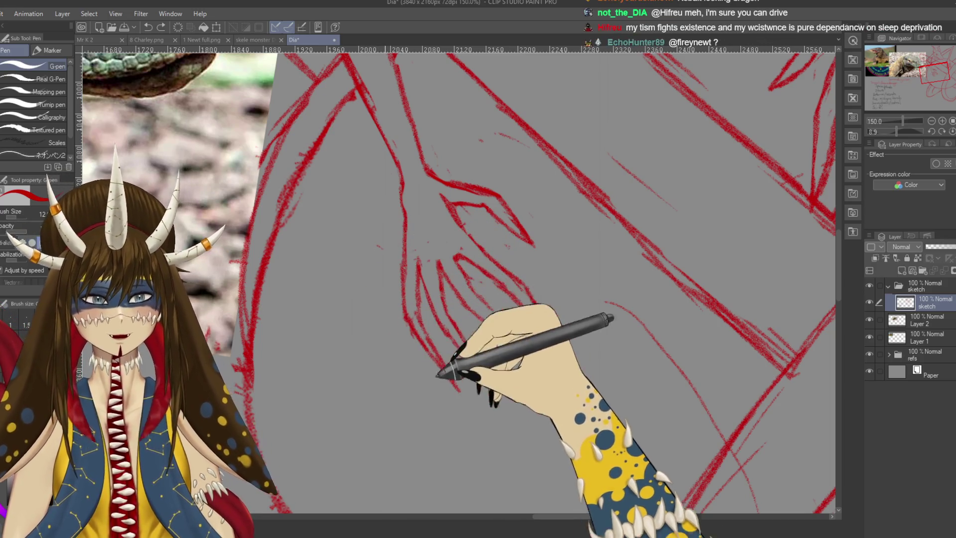
key("p")
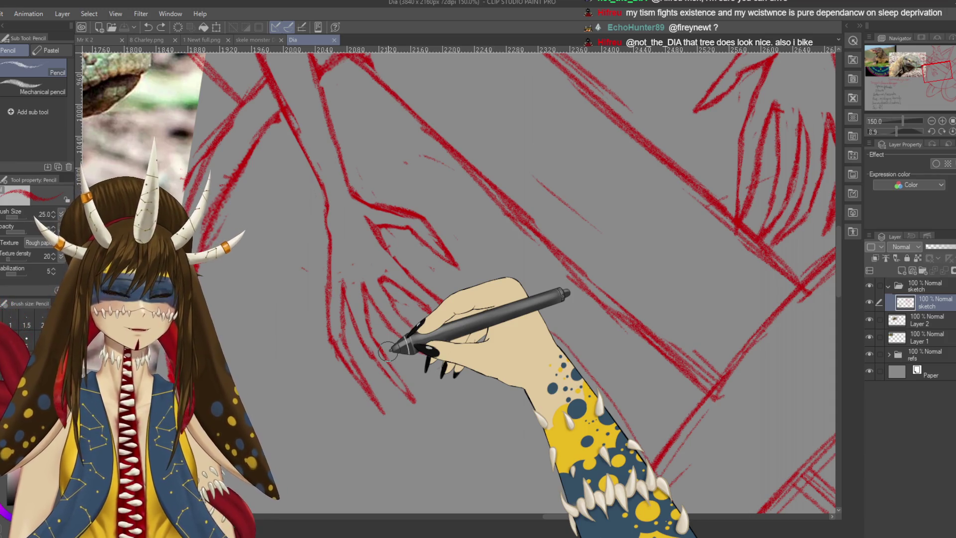
mouse_move(391, 350)
left_mouse_down()
mouse_move(419, 195)
mouse_move(422, 217)
left_mouse_up()
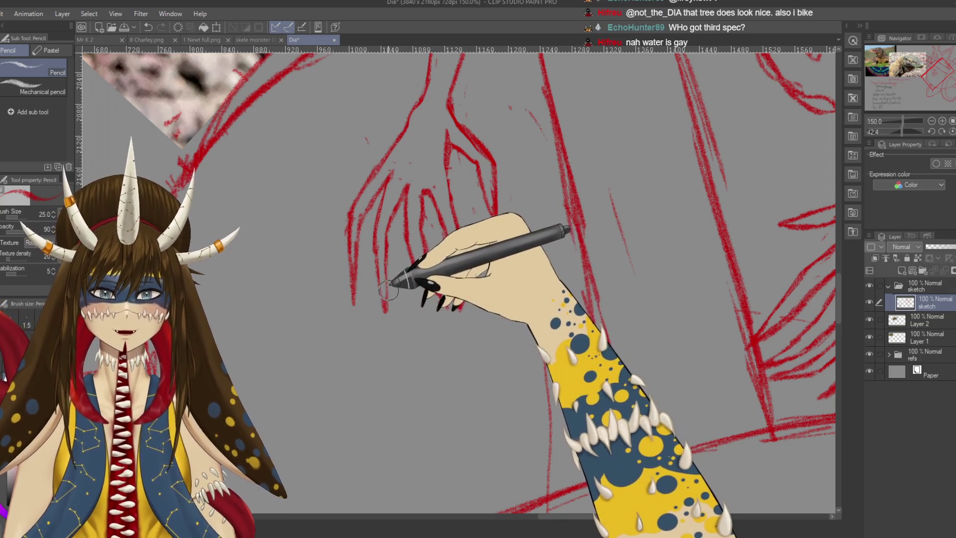
Save the sketch and pan from the clawed hand over to the dragon's coiled body
key("ctrl+s")
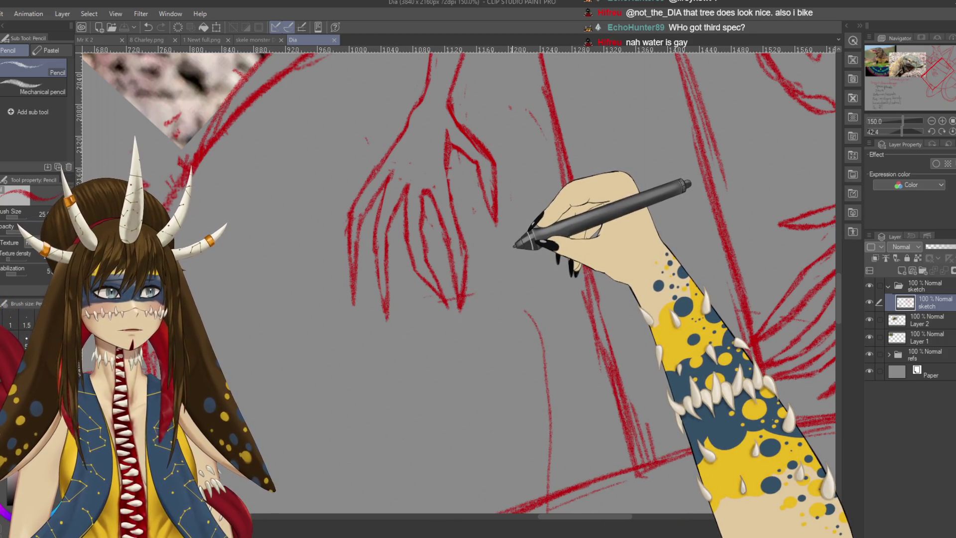
left_click_drag(515, 245, 473, 266)
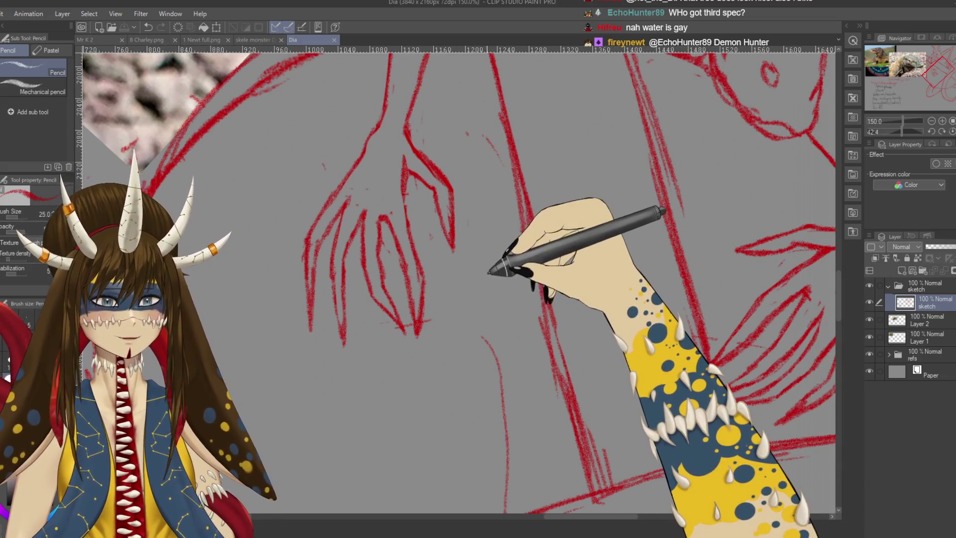
left_click_drag(515, 225, 474, 283)
mouse_move(506, 156)
left_mouse_down()
mouse_move(453, 362)
mouse_move(384, 252)
mouse_move(395, 394)
mouse_move(440, 404)
mouse_move(567, 293)
left_mouse_up()
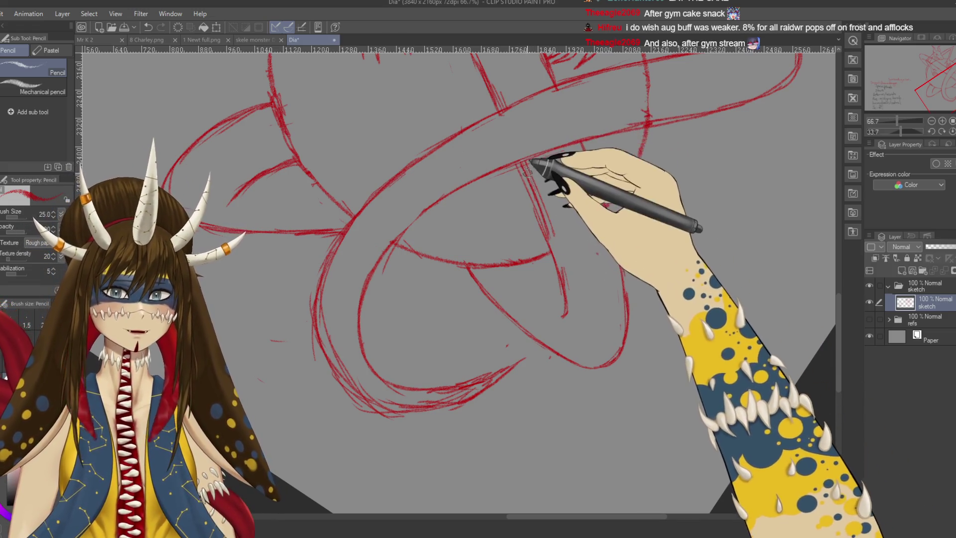
Reinforce the slanted coil line, erase the overlaps, and save
left_click_drag(533, 163, 553, 244)
key("e")
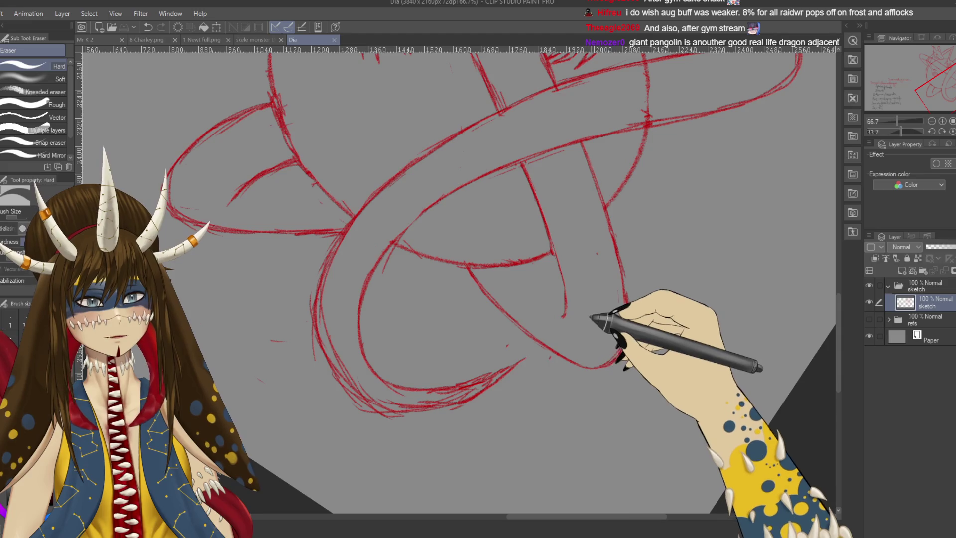
key("ctrl+s")
Rotate the canvas to fit the coils, erase more crossings, save, and rotate back upright
scroll(578, 319, "right", 1)
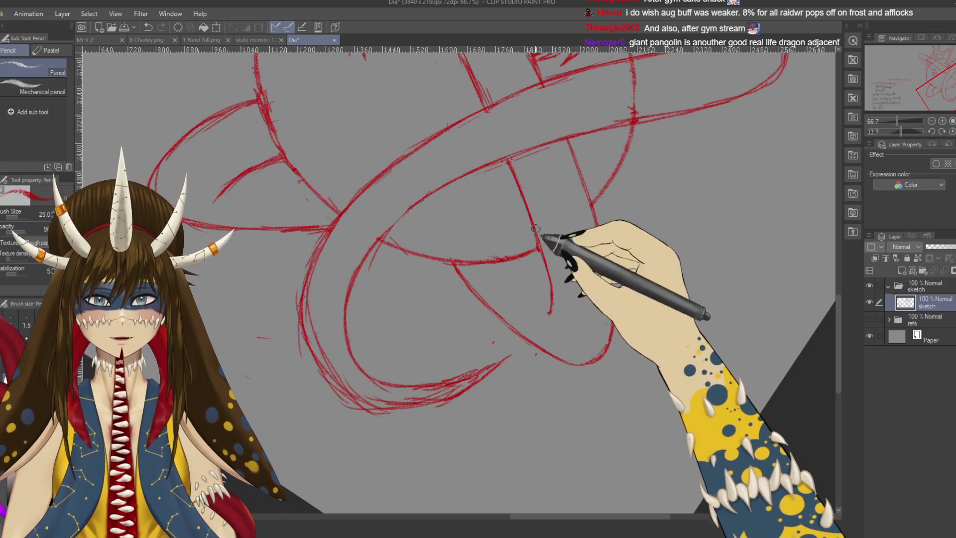
scroll(556, 283, "up", 2)
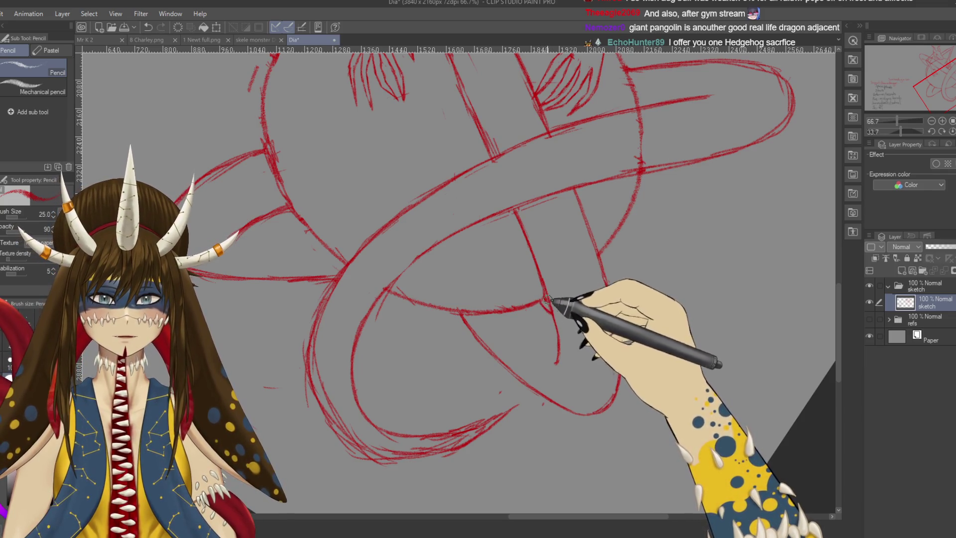
left_click_drag(547, 300, 455, 401)
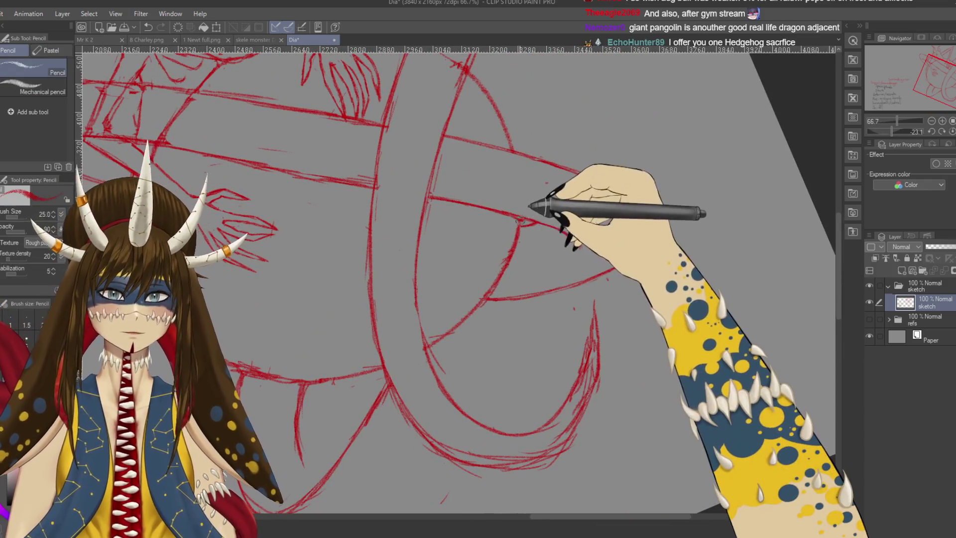
key("e")
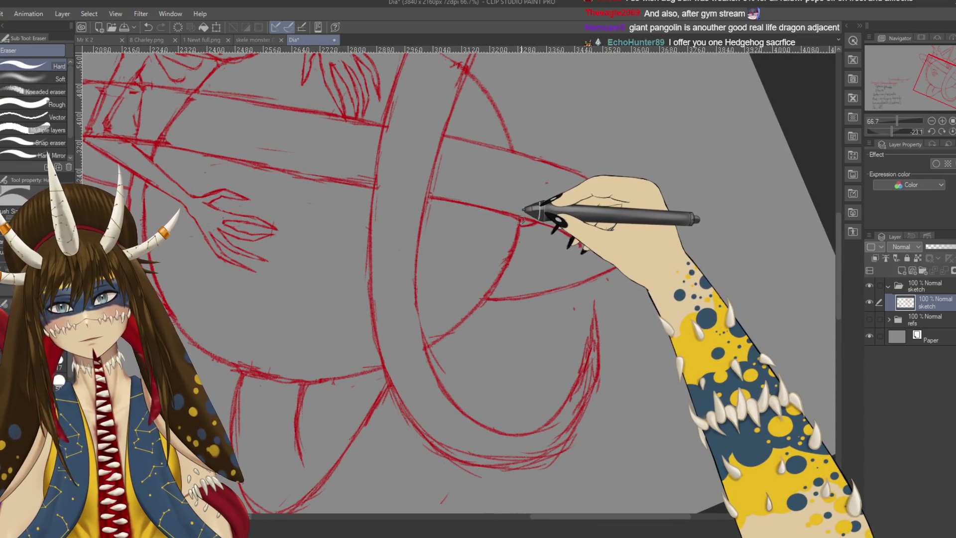
key("ctrl+s")
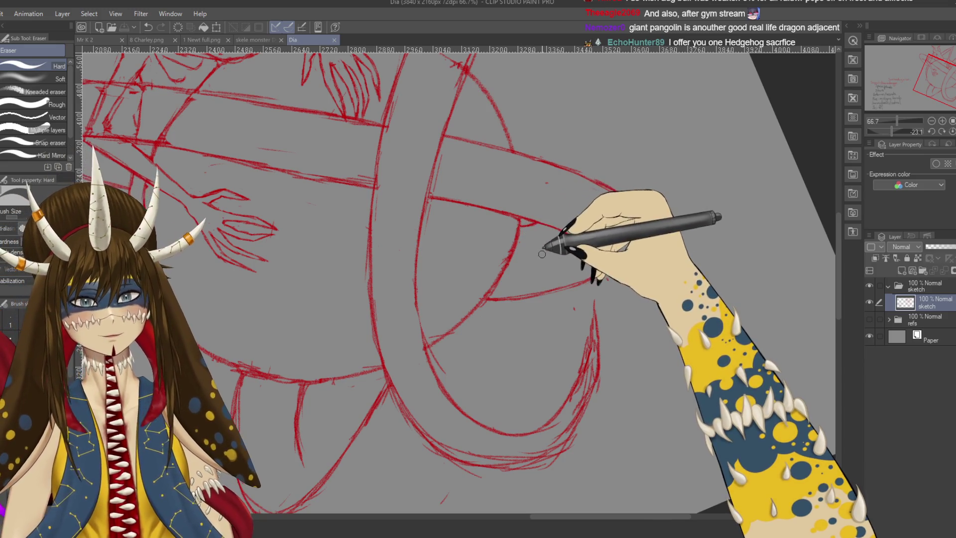
left_click_drag(529, 242, 614, 373)
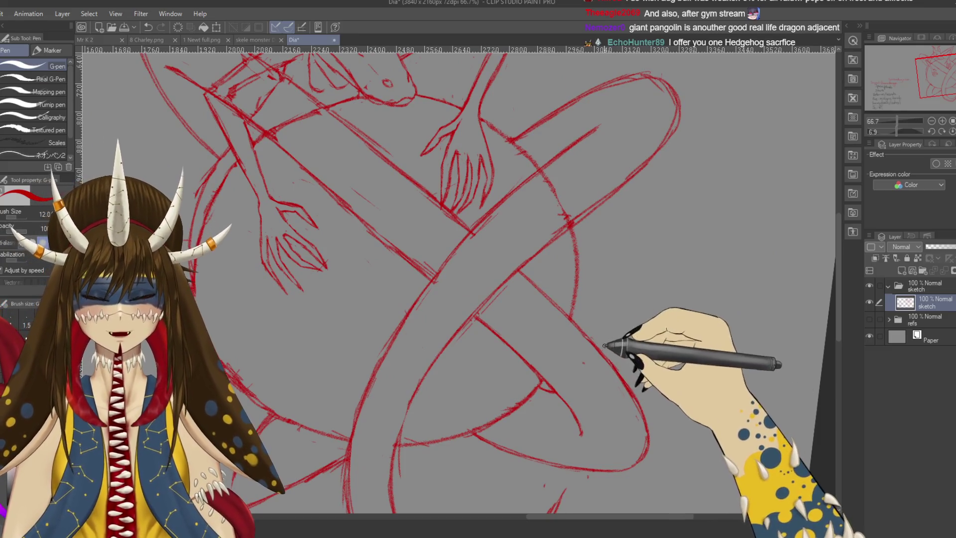
Redraw the crossing body coils in pencil, erasing the overlapping segments
key("p")
key("e")
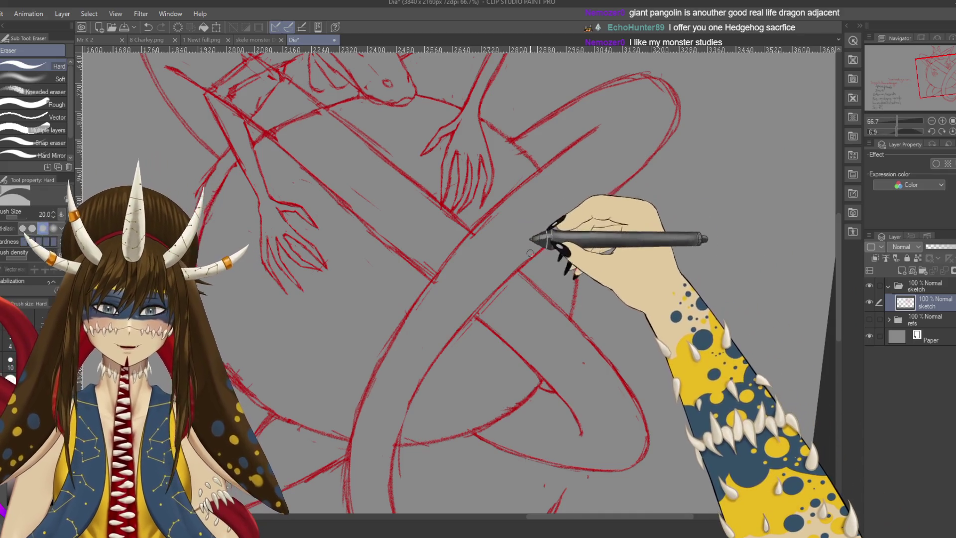
key("p")
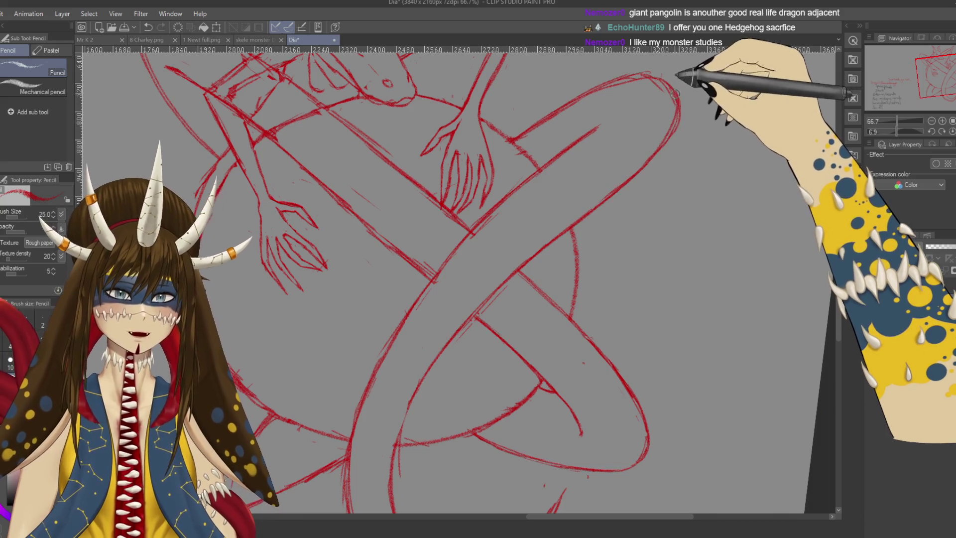
key("e")
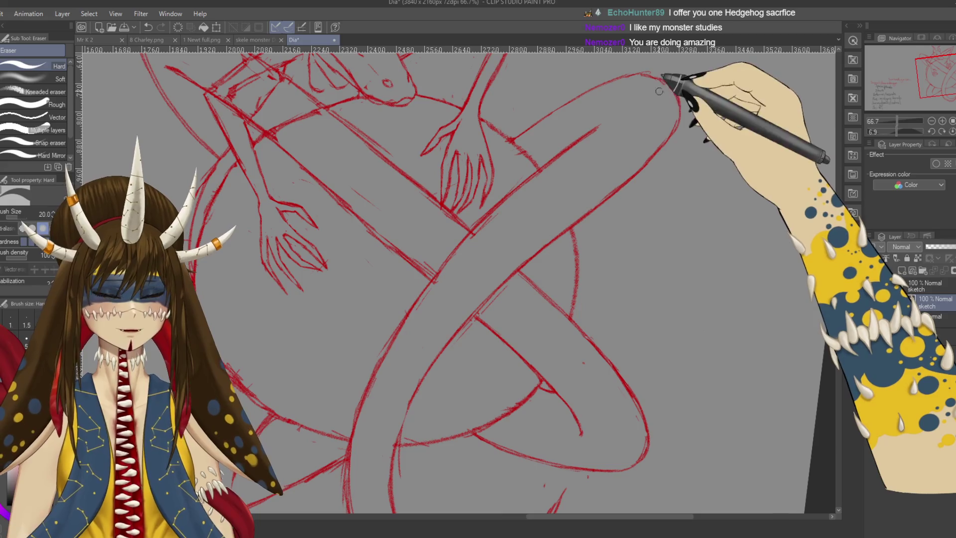
key("p")
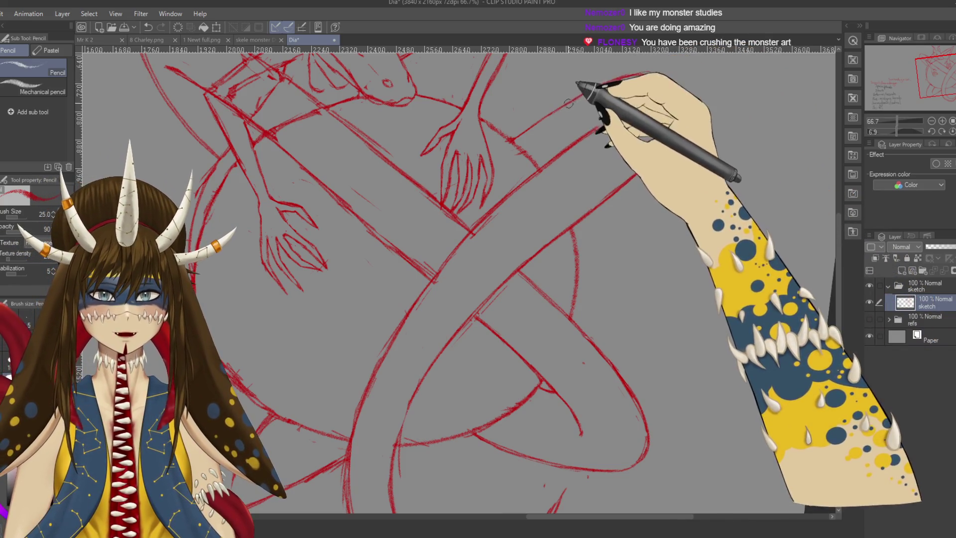
key("e")
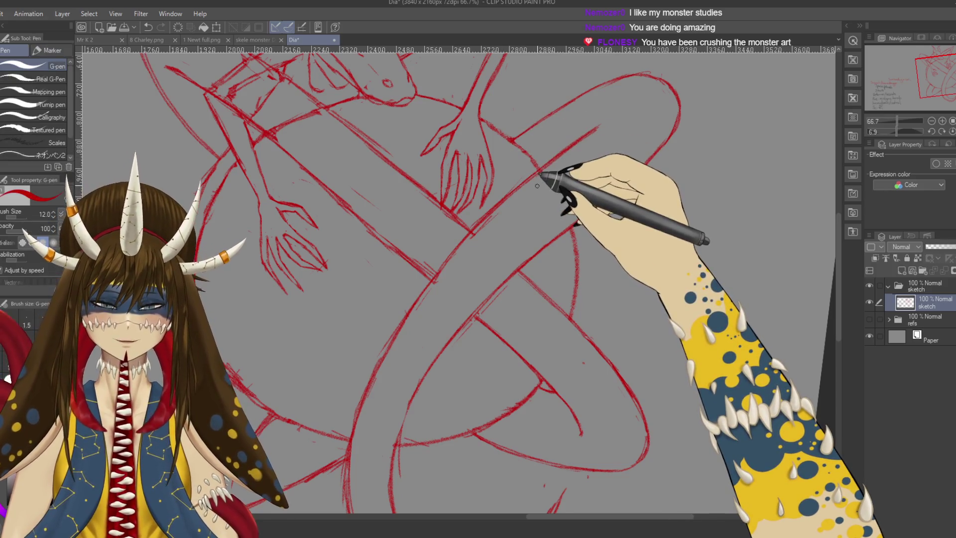
Refine the coils near the dragon's head and hands, then pan toward the lower tail loops
left_click_drag(554, 155, 572, 204)
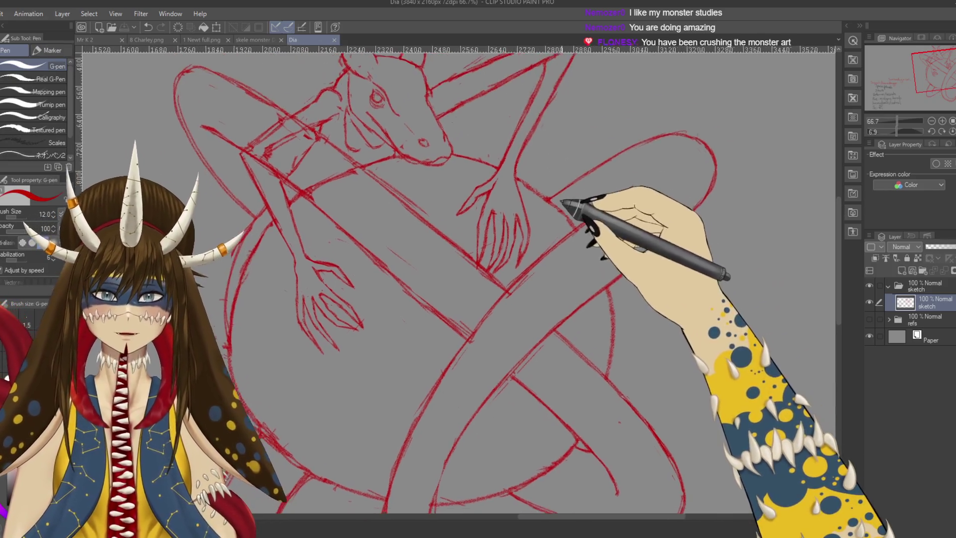
key("p")
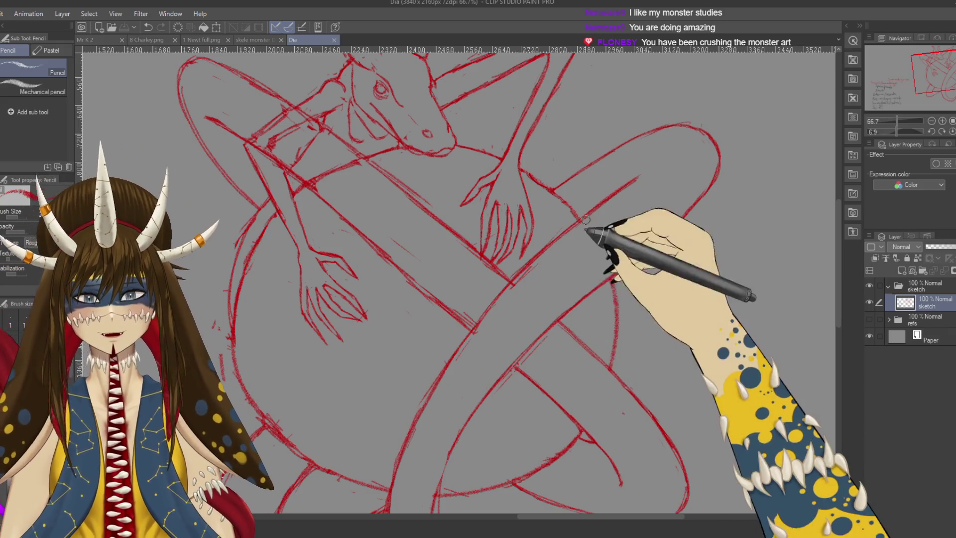
scroll(547, 189, "up", 1)
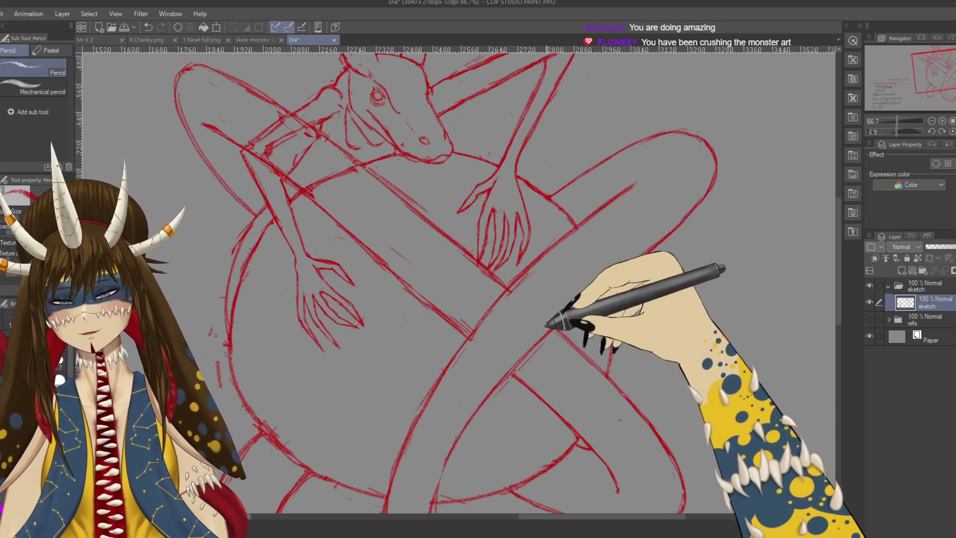
scroll(548, 234, "down", 5)
key("e")
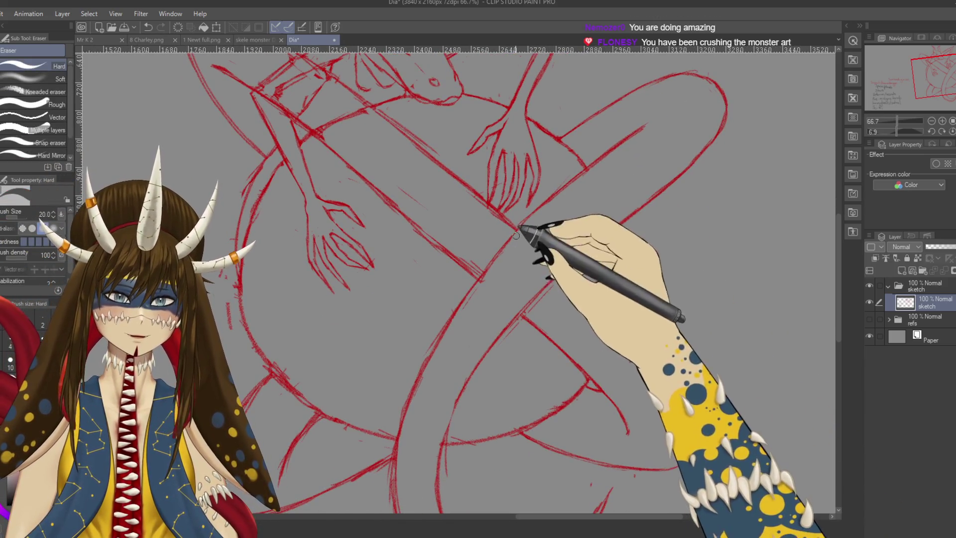
key("p")
key("p")
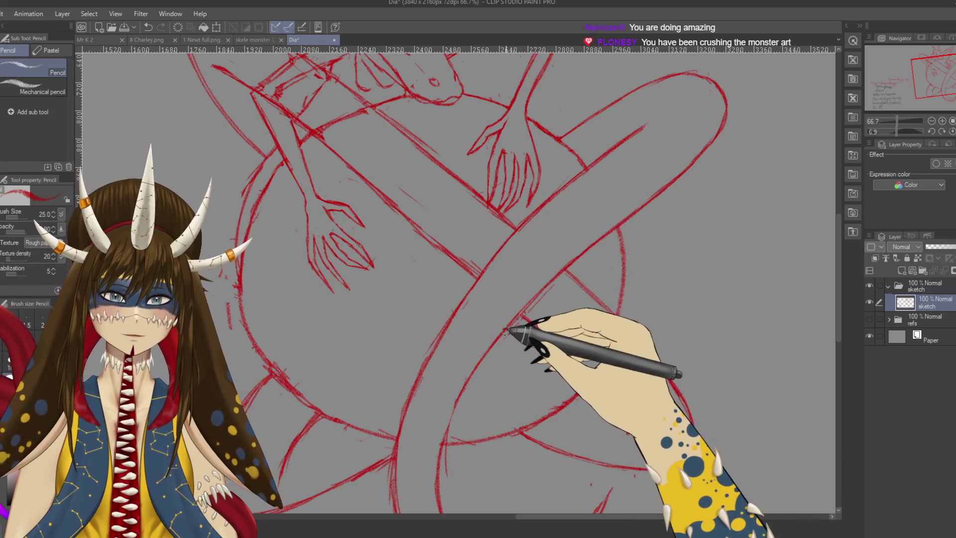
left_click_drag(564, 265, 619, 198)
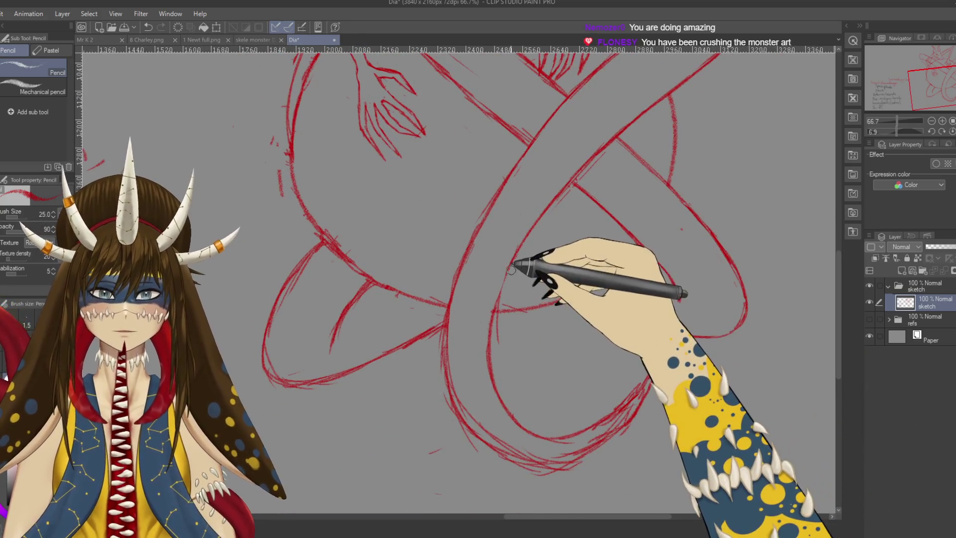
Fix the tail loops beside the 'a sun' note, then zoom out to 25% to view the whole sketch
left_click_drag(490, 360, 570, 281)
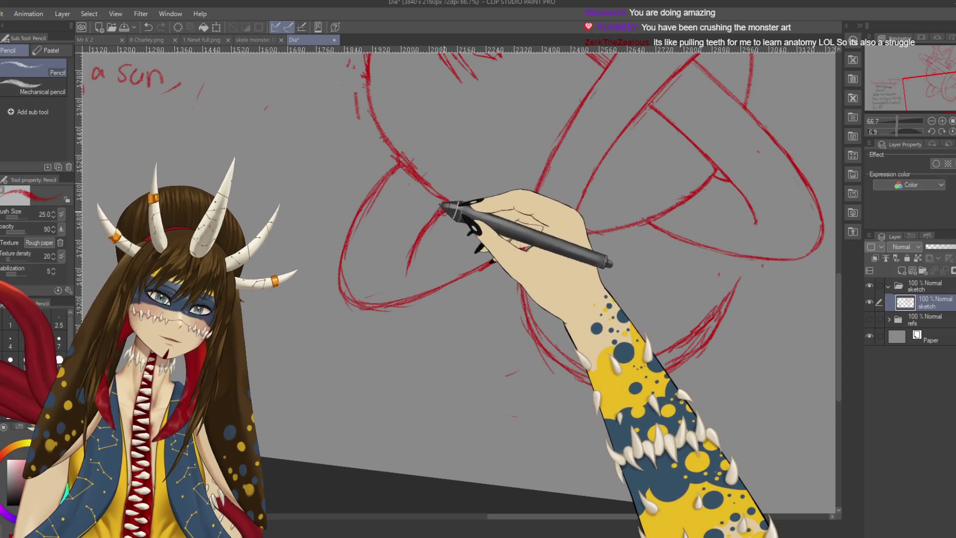
key("e")
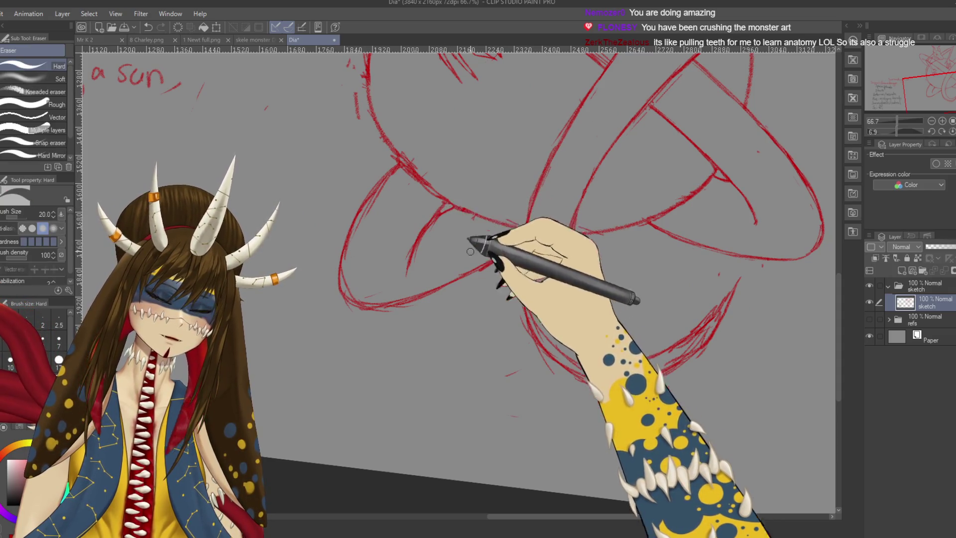
key("p")
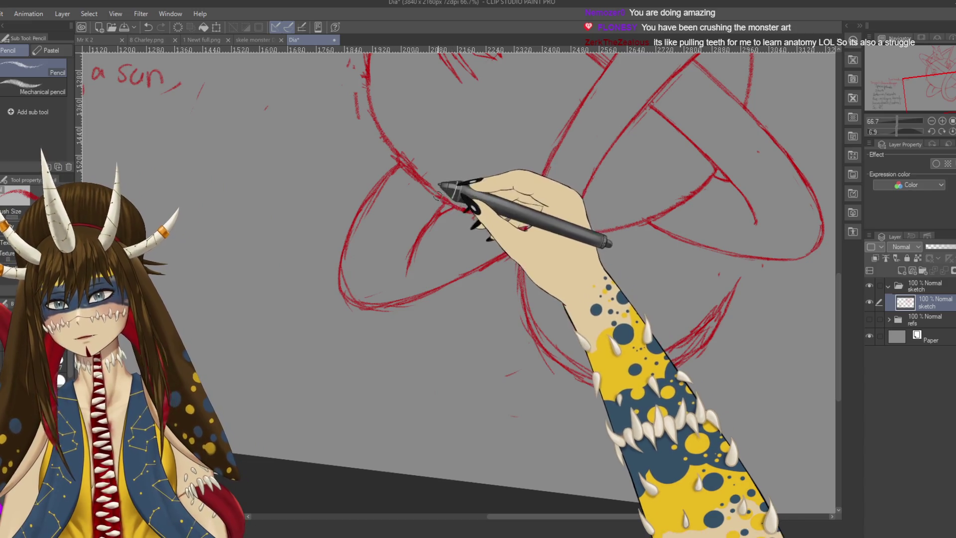
key("e")
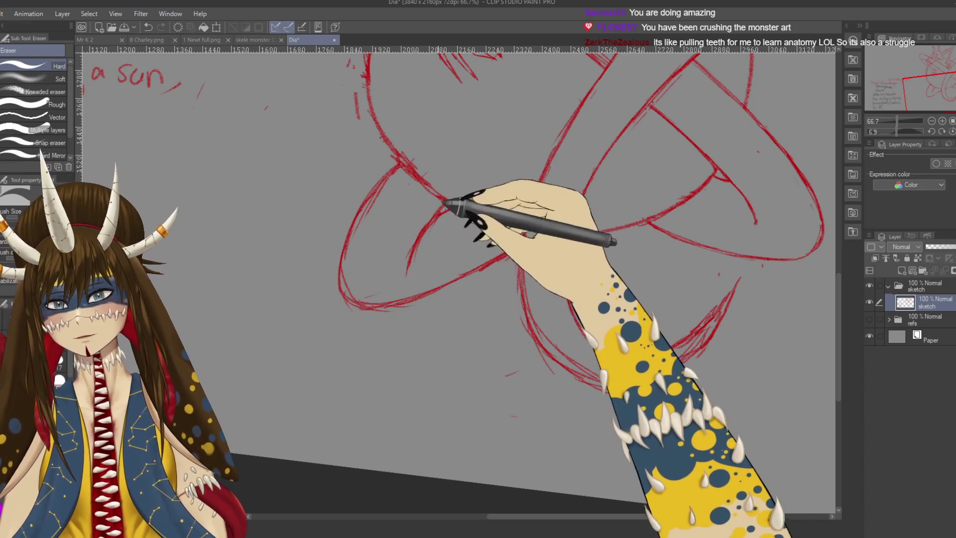
scroll(458, 204, "up", 5)
scroll(415, 299, "up", 5)
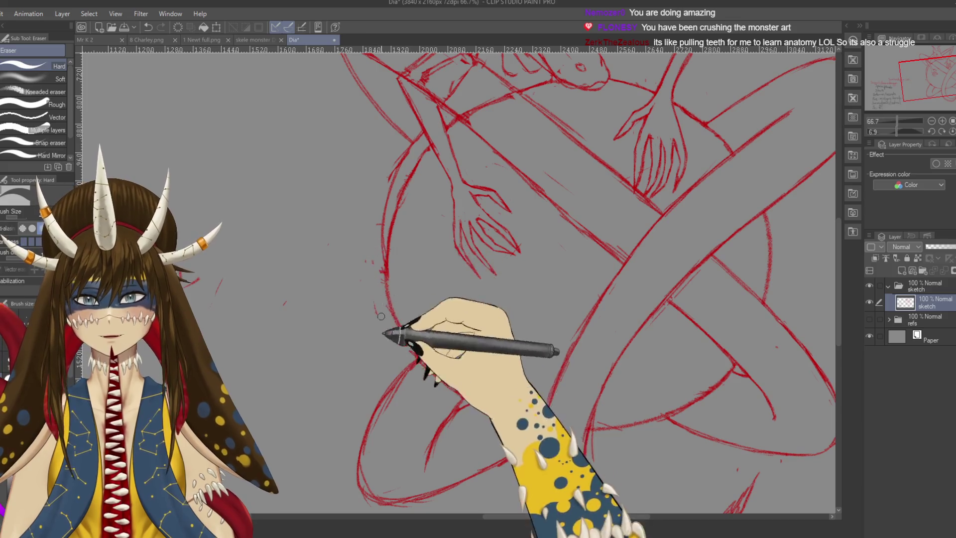
scroll(299, 234, "up", 5)
scroll(385, 342, "up", 5)
scroll(386, 342, "down", 3)
scroll(490, 320, "down", 3)
scroll(441, 172, "down", 3)
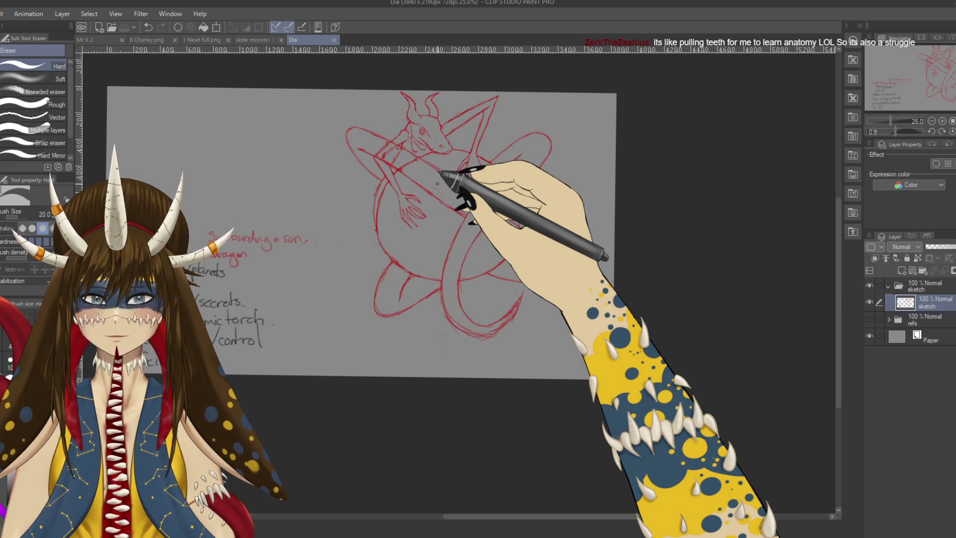
Draw the serpent body looping through the sun with the references shown, then hide them
left_click(869, 319)
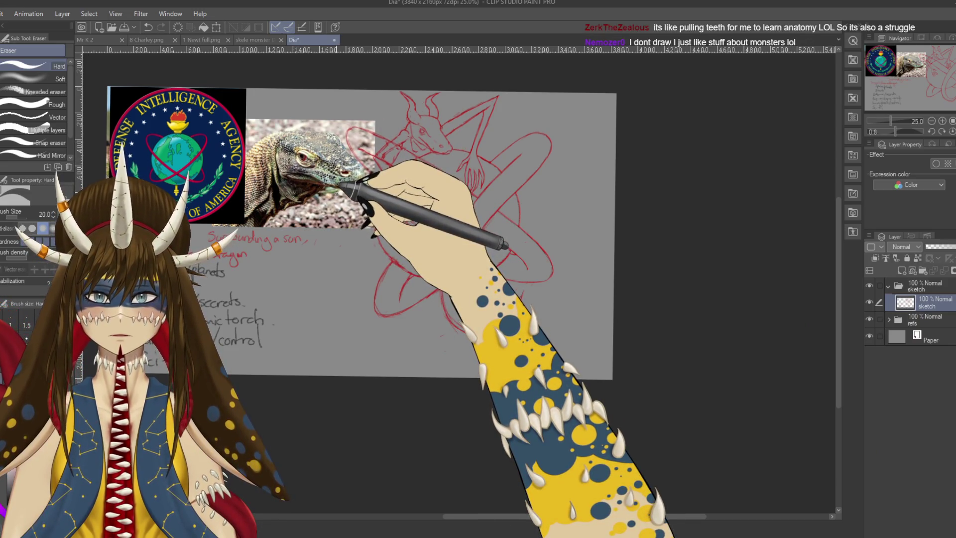
mouse_move(374, 192)
left_mouse_down()
mouse_move(465, 266)
mouse_move(541, 156)
left_mouse_up()
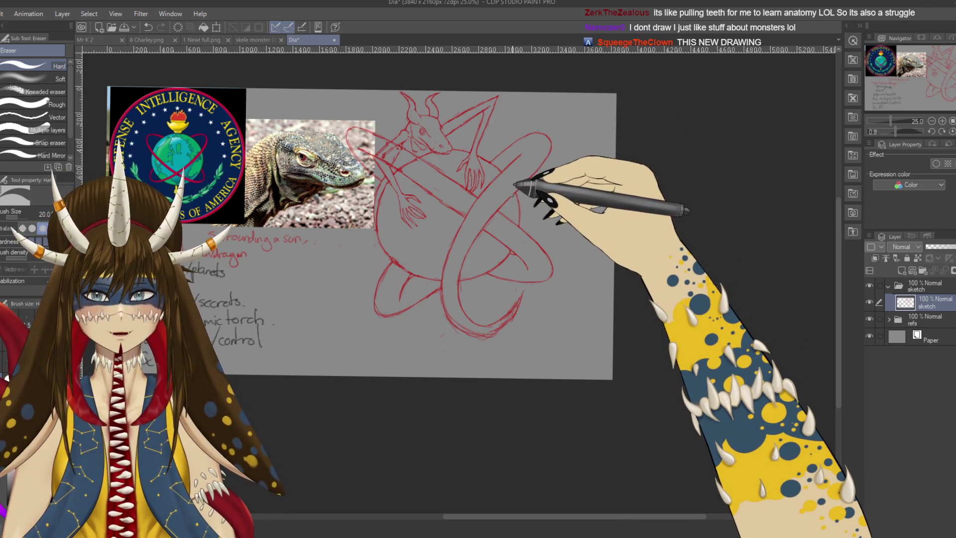
left_click(869, 319)
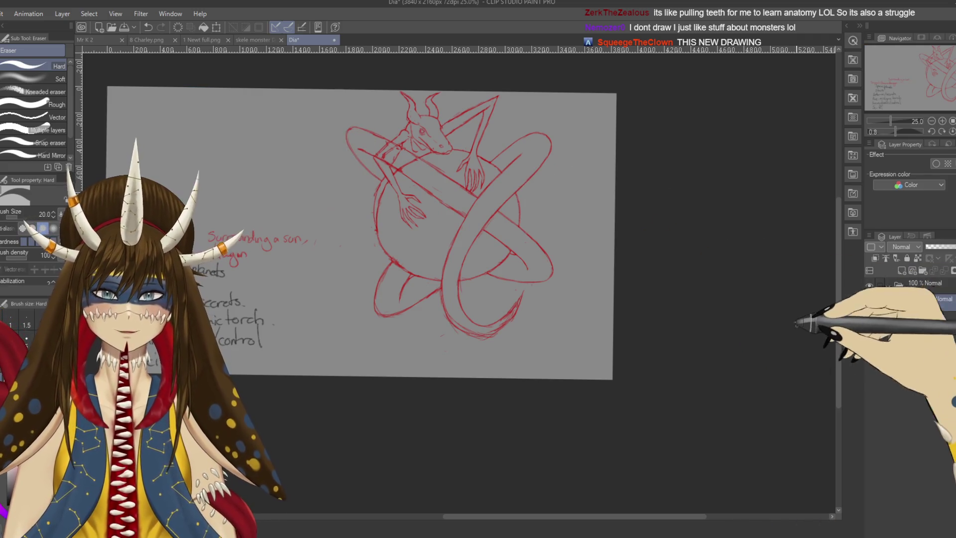
key("ctrl+plus")
key("ctrl+plus")
key("ctrl+plus")
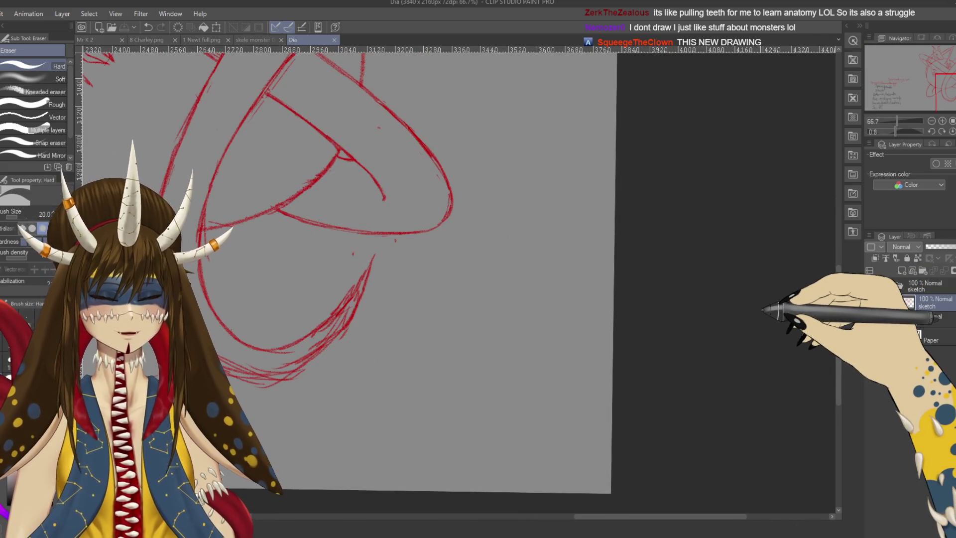
key("ctrl+minus")
key("ctrl+minus")
key("ctrl+minus")
key("r")
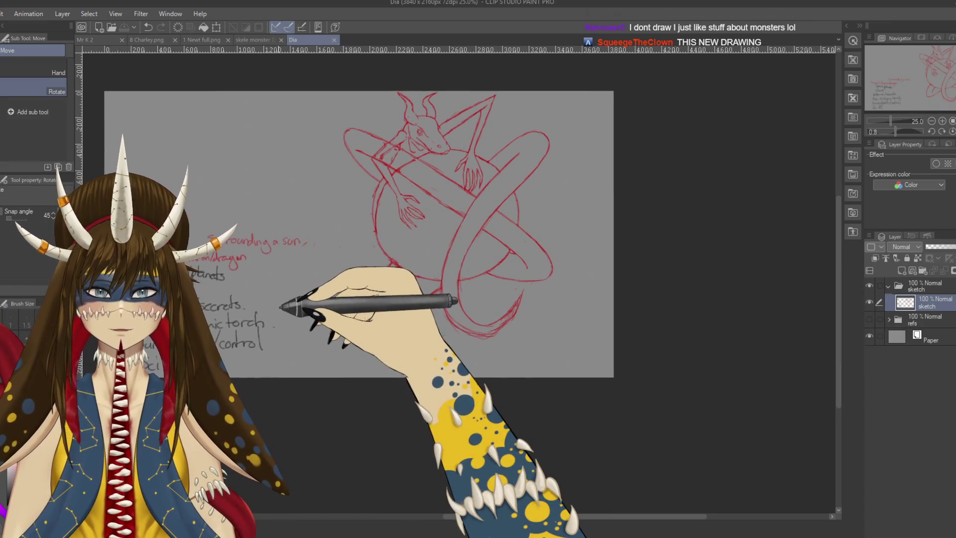
key("e")
left_click_drag(367, 300, 437, 316)
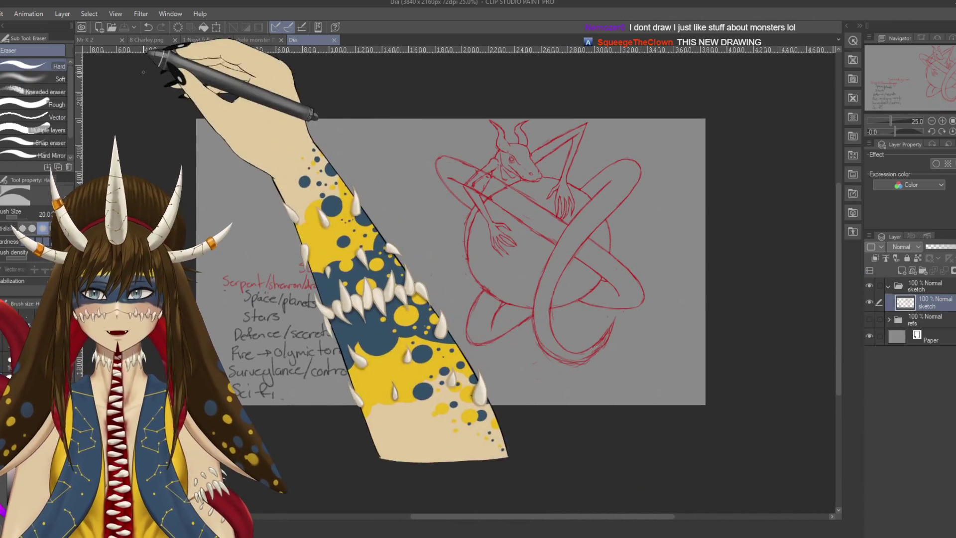
Glance at the Mr K 2 drawing, return to Dia, save, and leave the refs folder hidden
left_click(85, 40)
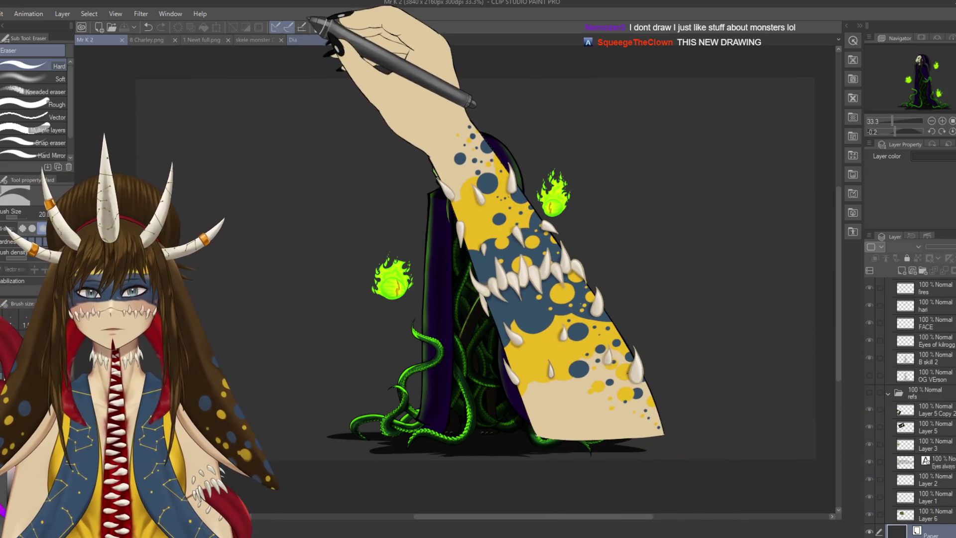
left_click(299, 40)
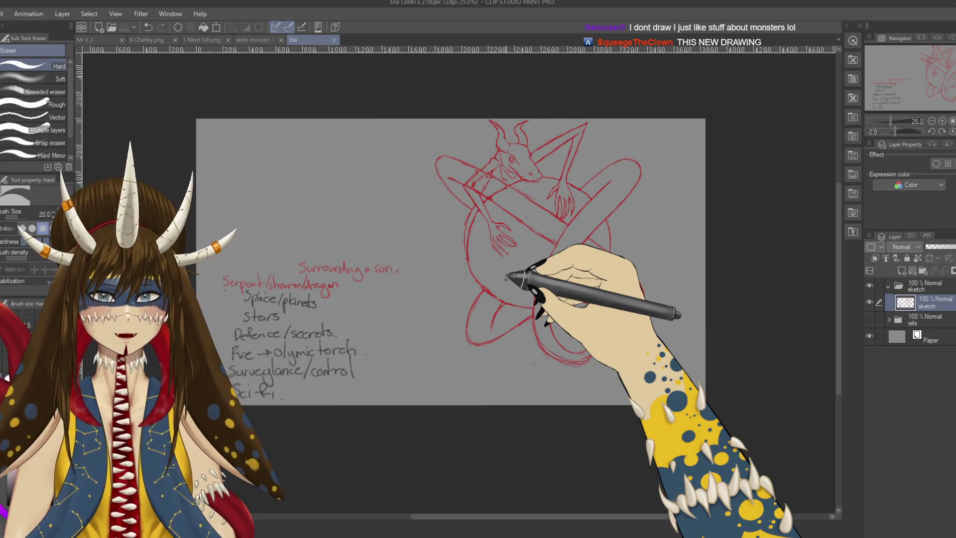
left_click(869, 319)
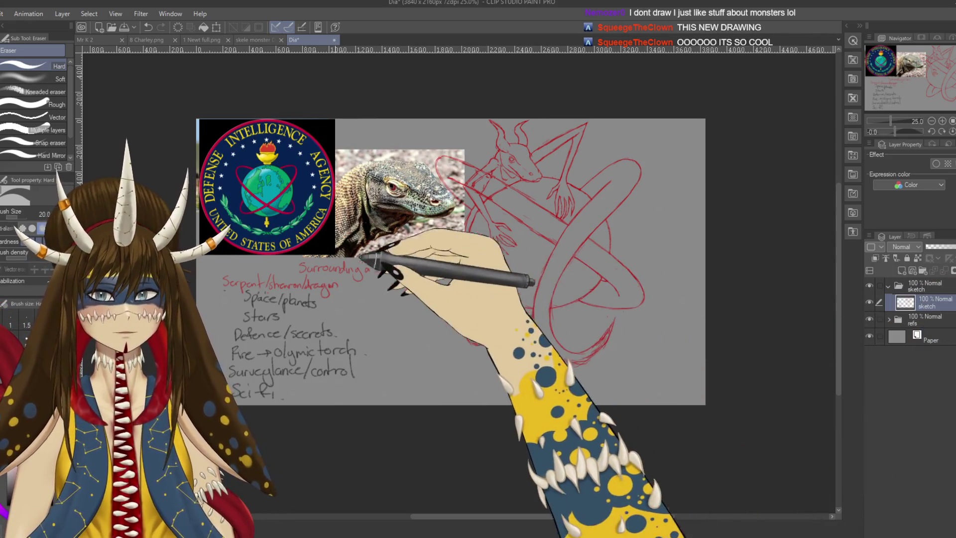
left_click_drag(458, 267, 579, 281)
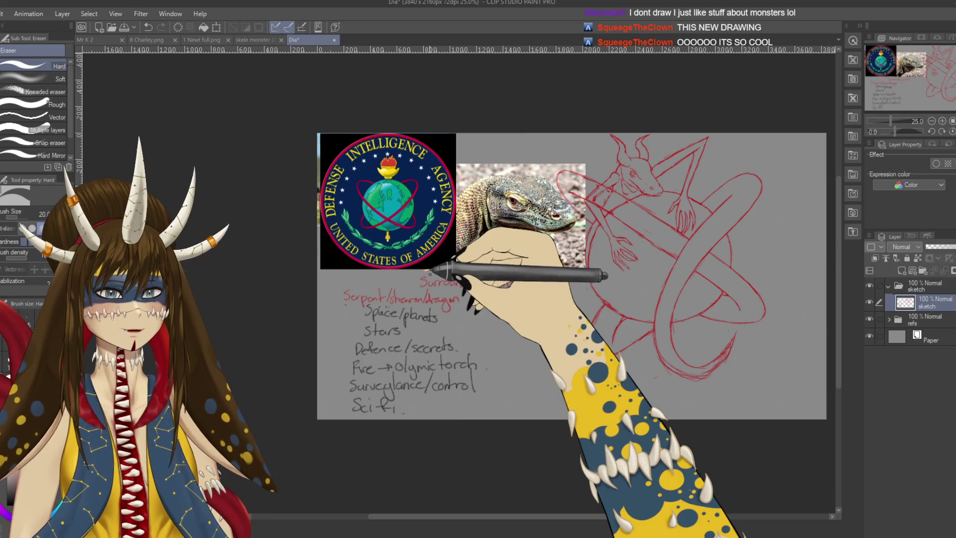
key("ctrl+s")
left_click_drag(526, 337, 426, 338)
left_click(869, 319)
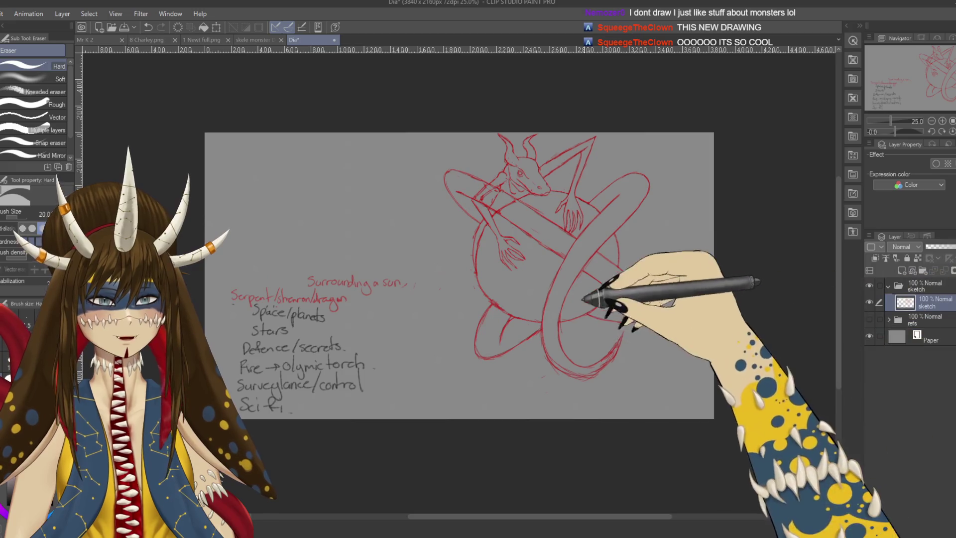
scroll(535, 294, "up", 3)
scroll(498, 256, "up", 2)
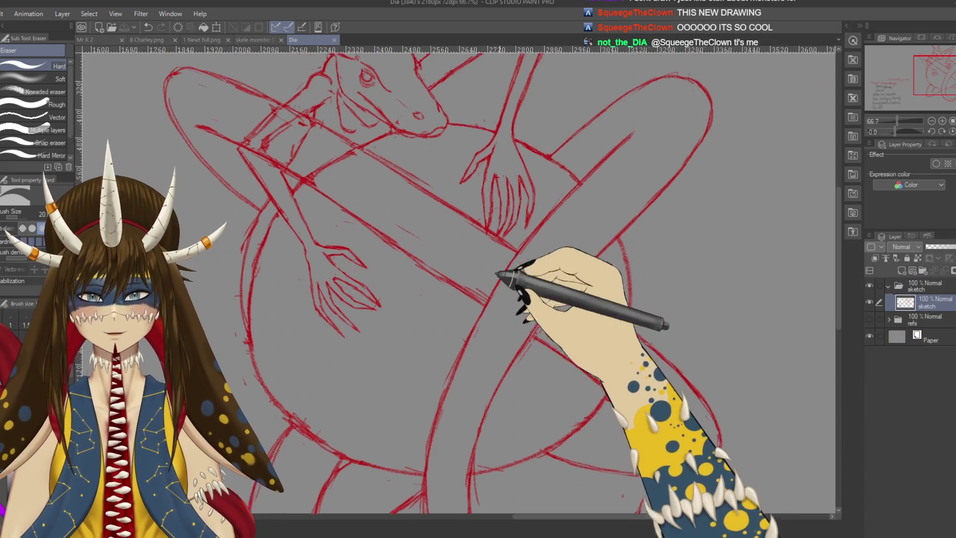
Zoom in to 100%, save, and pan over the head, arms and lower coils
scroll(505, 284, "up", 1)
key("ctrl+s")
left_click_drag(432, 272, 592, 366)
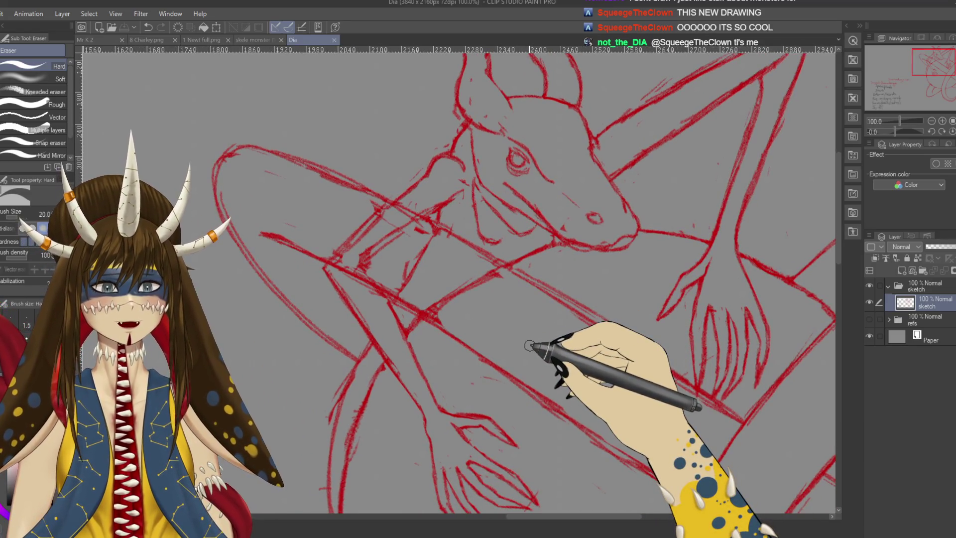
mouse_move(443, 280)
left_mouse_down()
mouse_move(421, 245)
mouse_move(388, 53)
left_mouse_up()
mouse_move(552, 199)
left_mouse_down()
mouse_move(565, 316)
mouse_move(572, 188)
mouse_move(501, 118)
left_mouse_up()
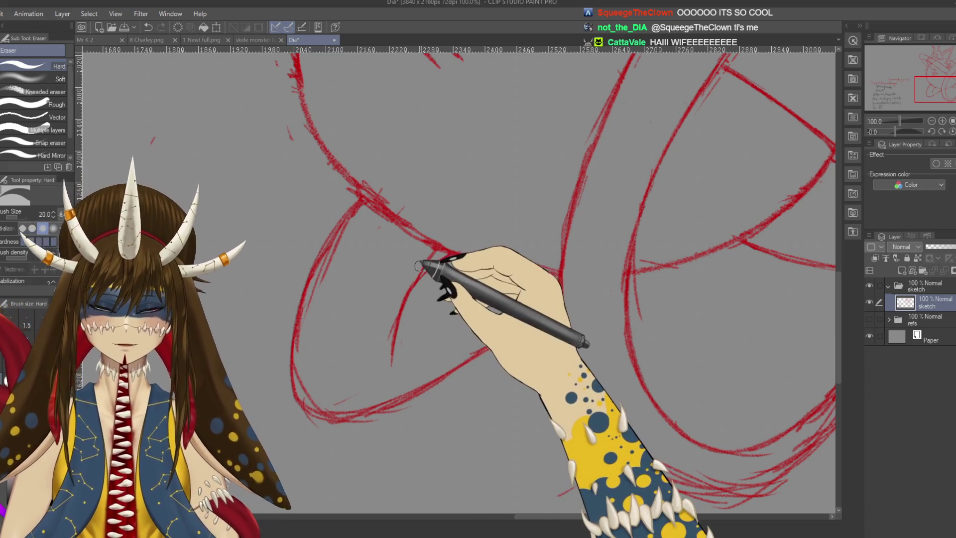
Add short pencil strokes to the coils, saving along the way
key("p")
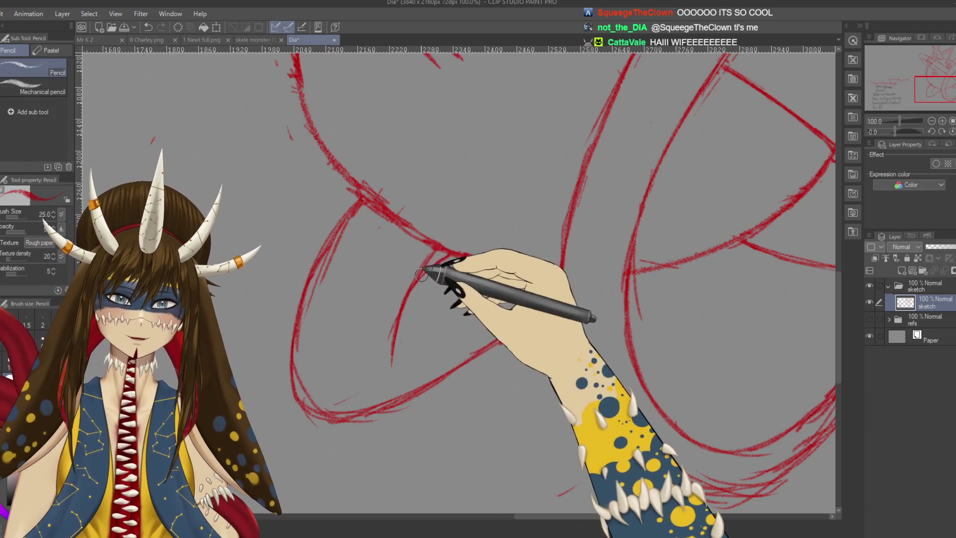
scroll(390, 298, "up", 2)
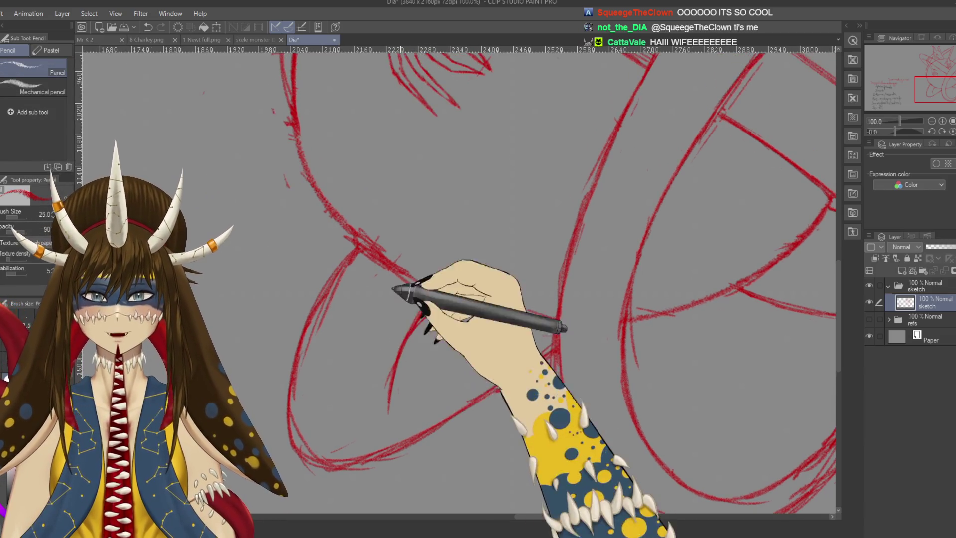
key("ctrl+s")
left_click_drag(427, 313, 417, 324)
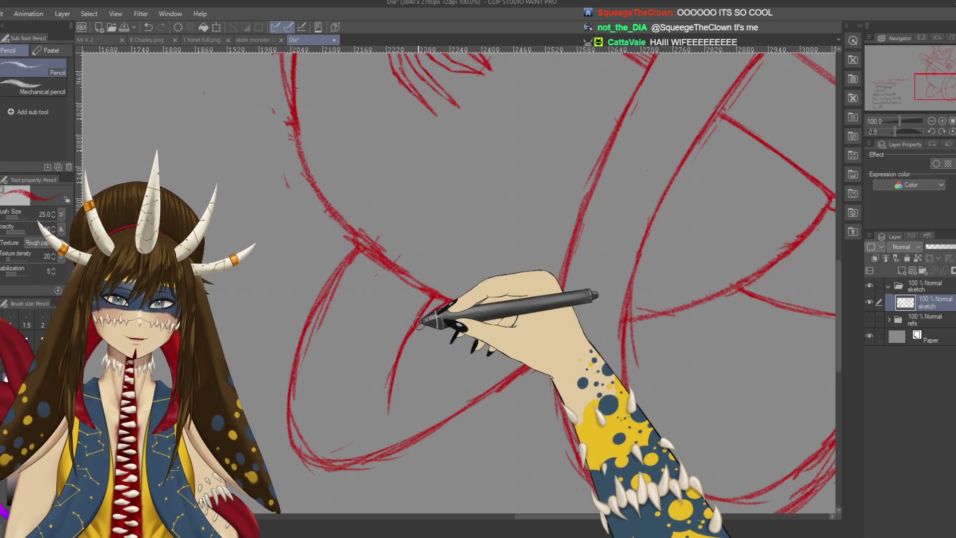
key("ctrl+s")
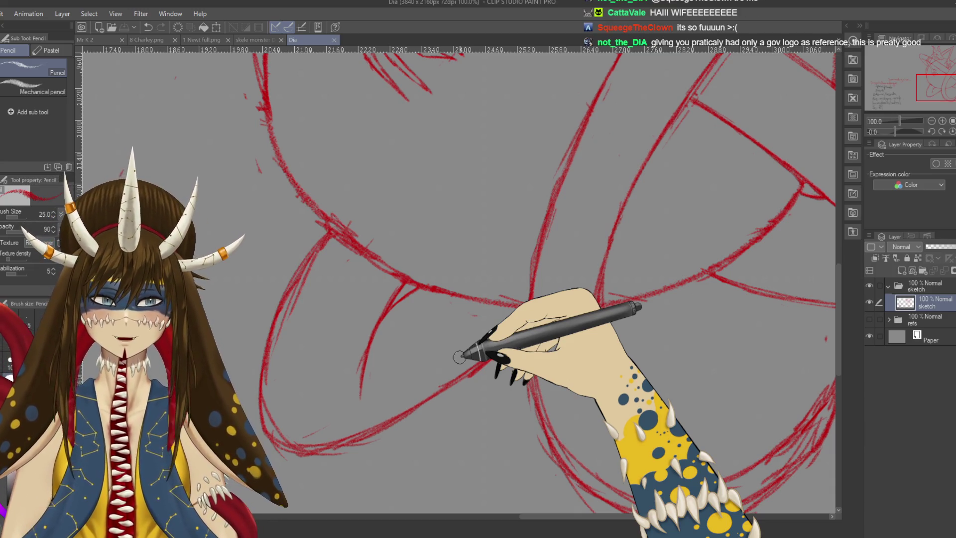
left_click_drag(416, 273, 402, 281)
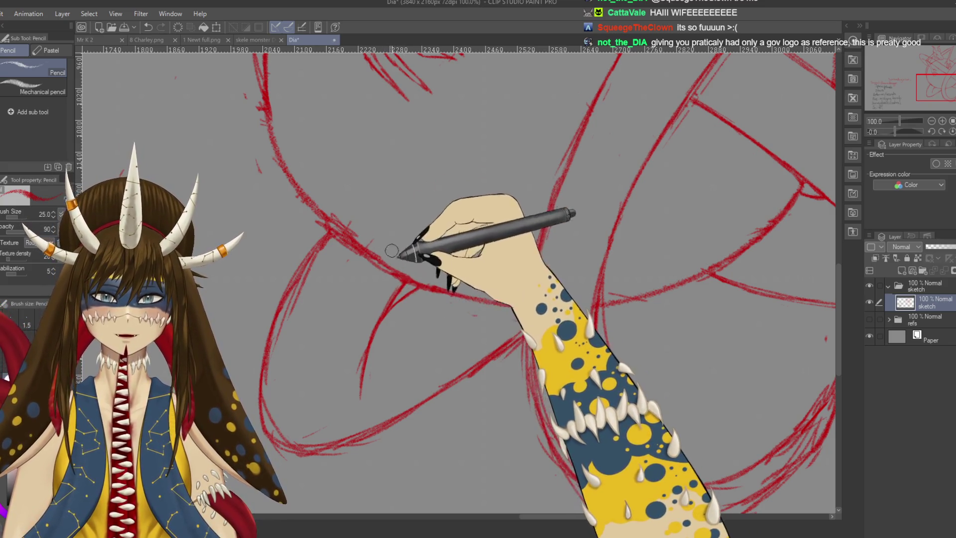
Erase and redraw coil lines, then zoom out and pan across the notes to the dragon
key("e")
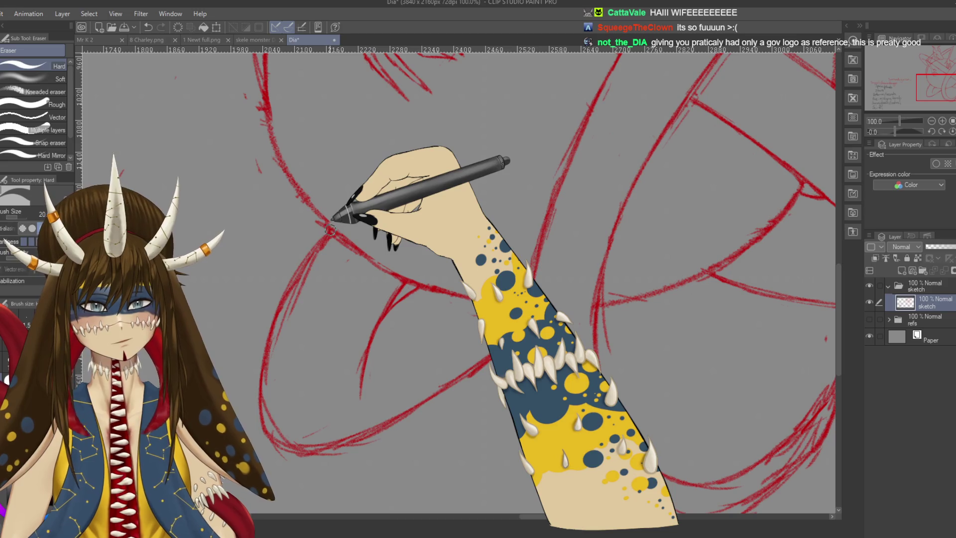
key("p")
key("p")
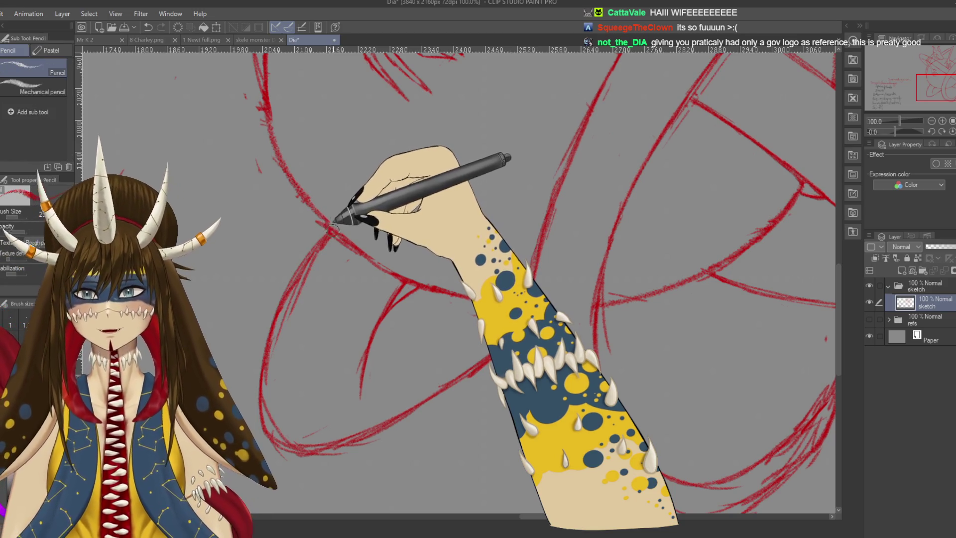
key("ctrl+minus")
key("ctrl+minus")
key("ctrl+minus")
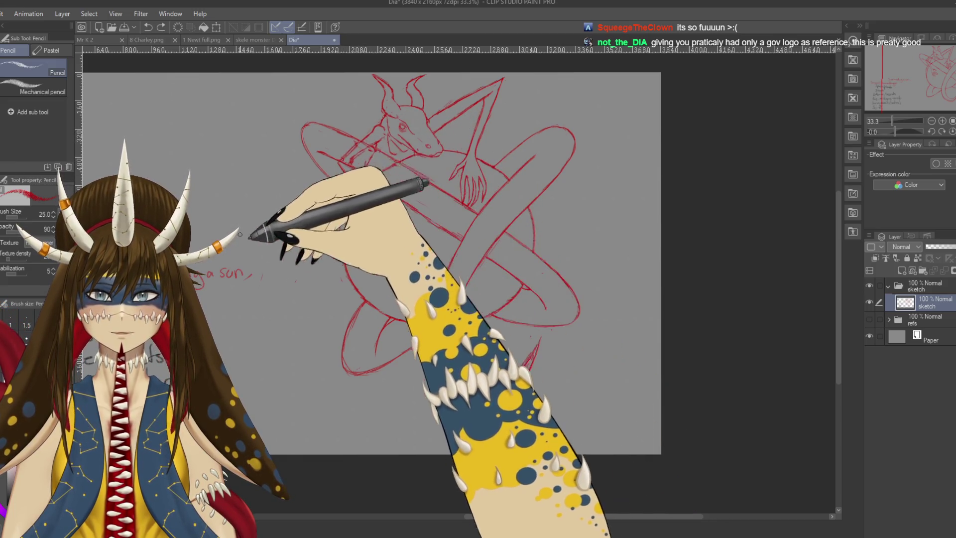
mouse_move(204, 209)
left_mouse_down()
mouse_move(288, 177)
mouse_move(371, 109)
left_mouse_up()
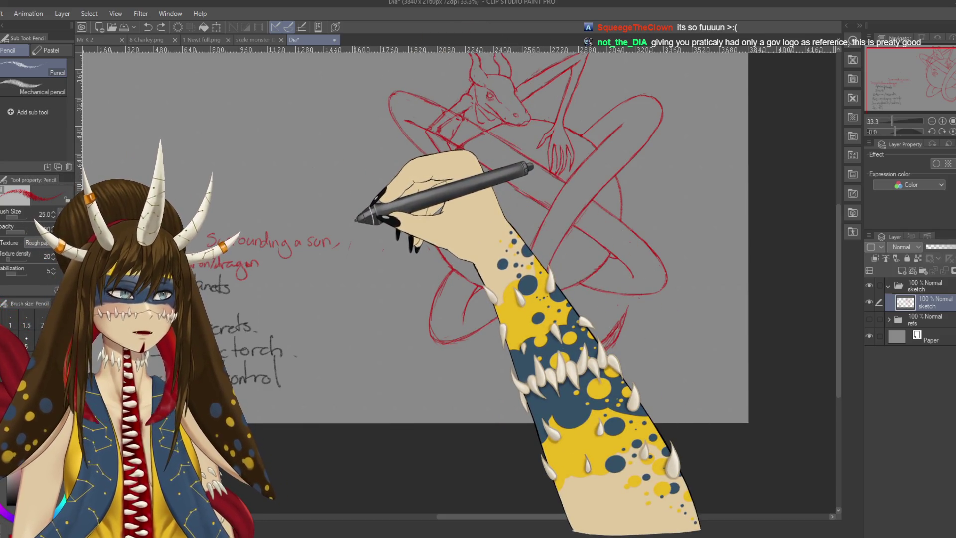
scroll(536, 314, "up", 2)
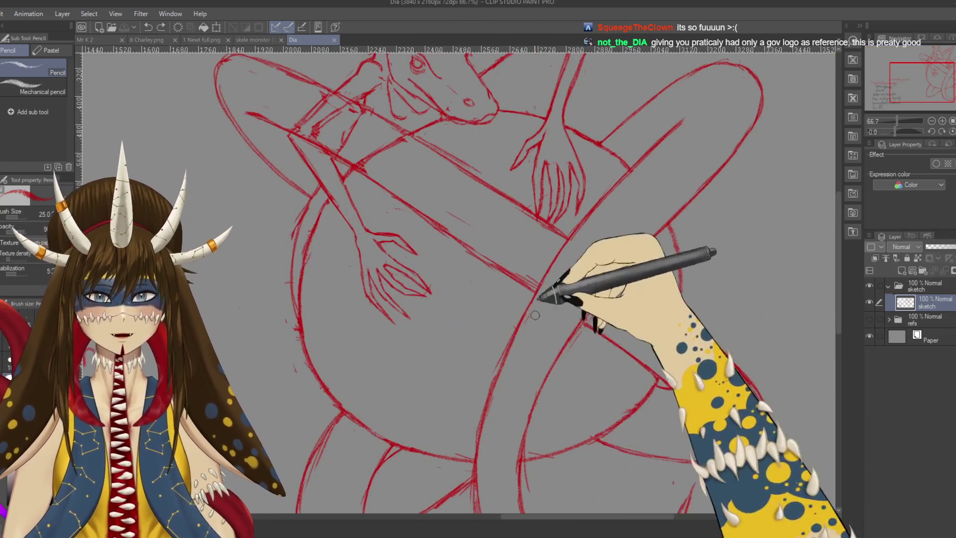
left_click_drag(506, 273, 437, 224)
Erase part of the coil lines crossing the arm and save
key("e")
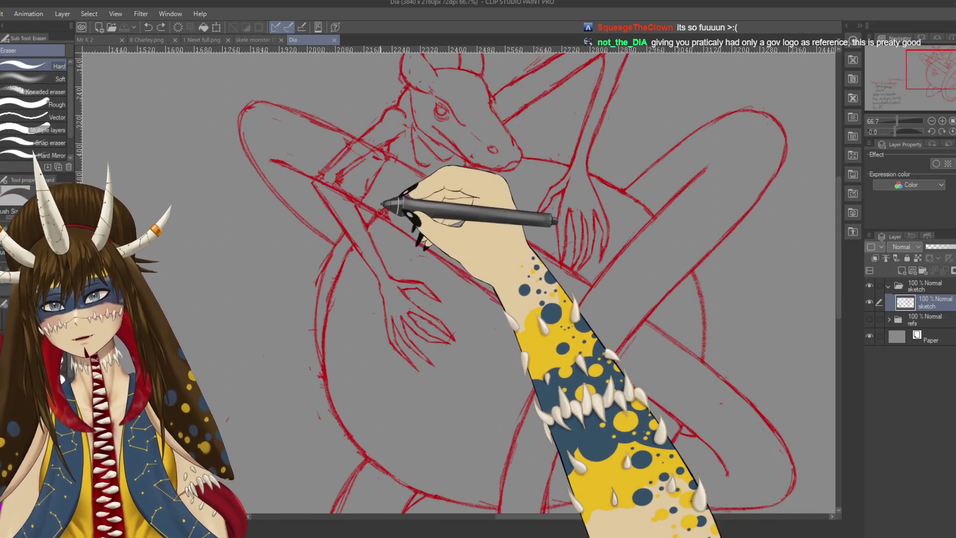
left_click_drag(380, 198, 384, 213)
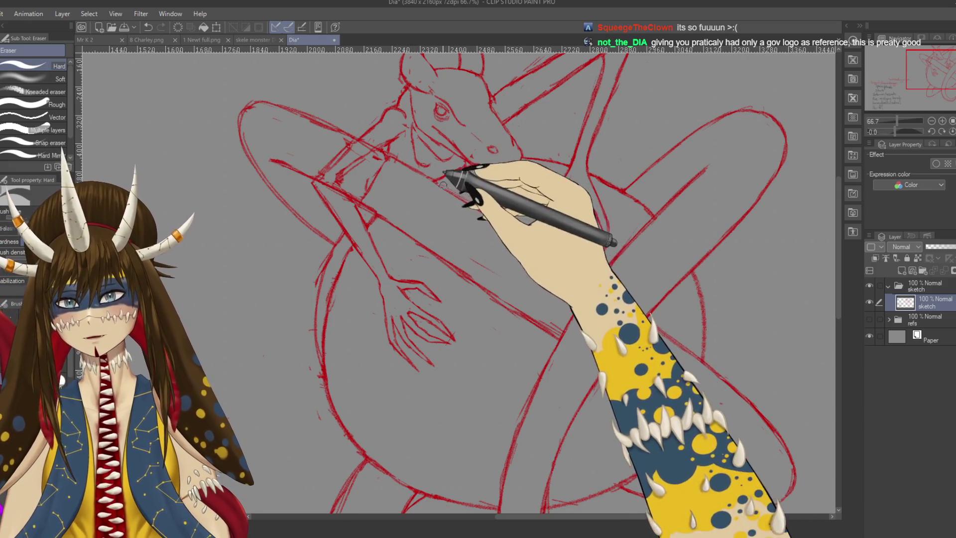
scroll(603, 345, "down", 2)
key("ctrl+s")
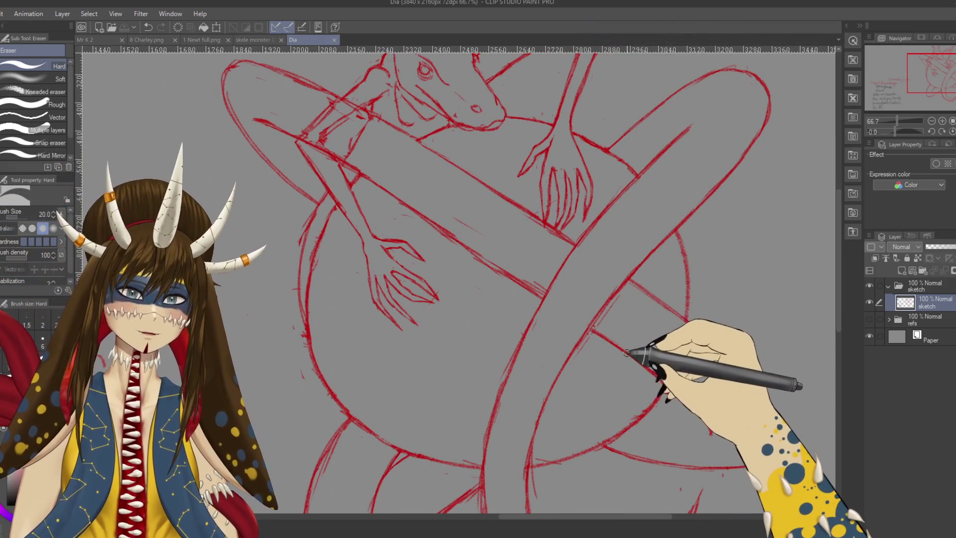
scroll(498, 298, "up", 1)
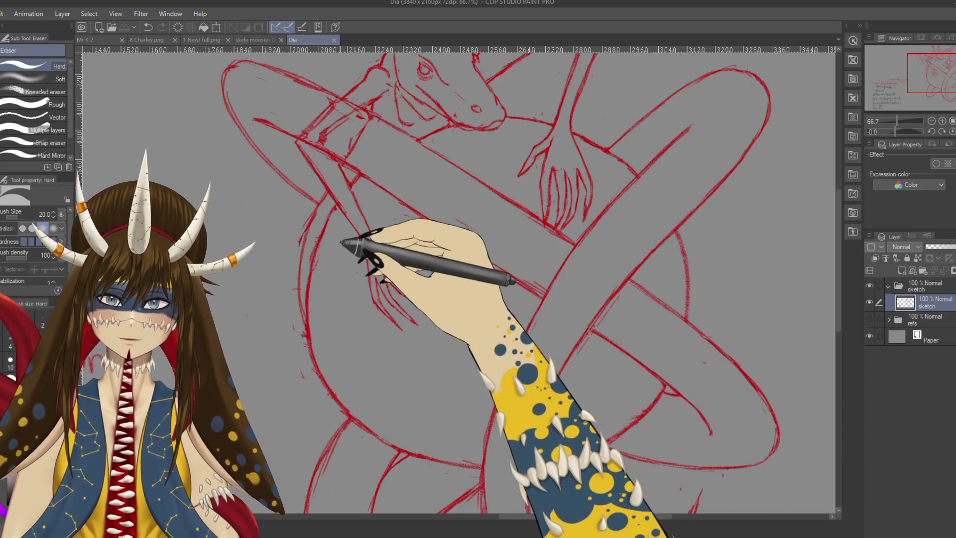
scroll(388, 239, "left", 2)
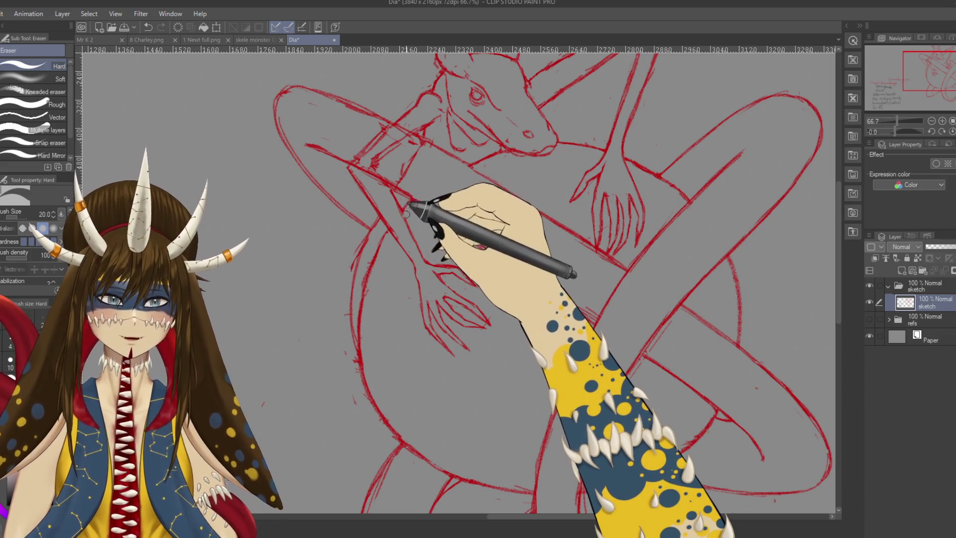
Erase stray lines near the dragon's neck and horns and save again
key("p")
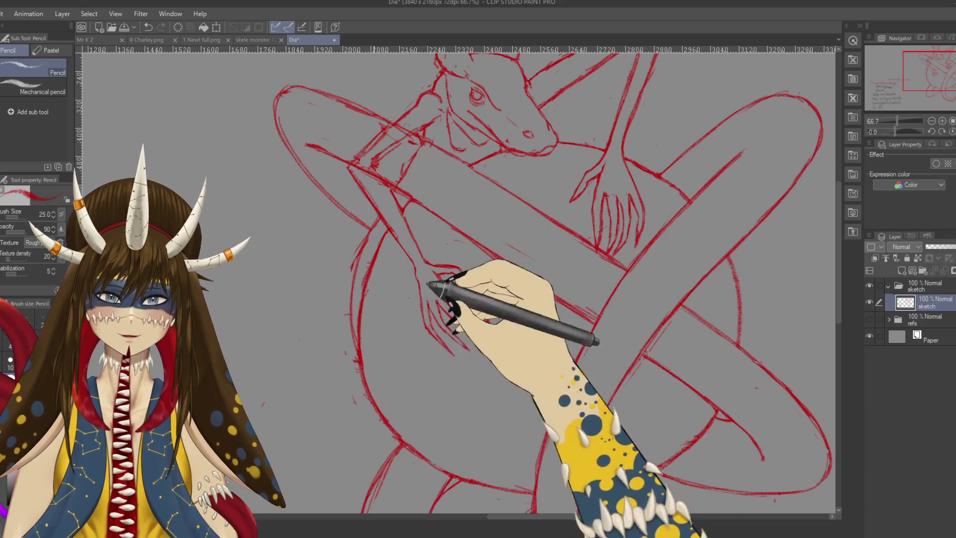
left_click_drag(417, 287, 381, 261)
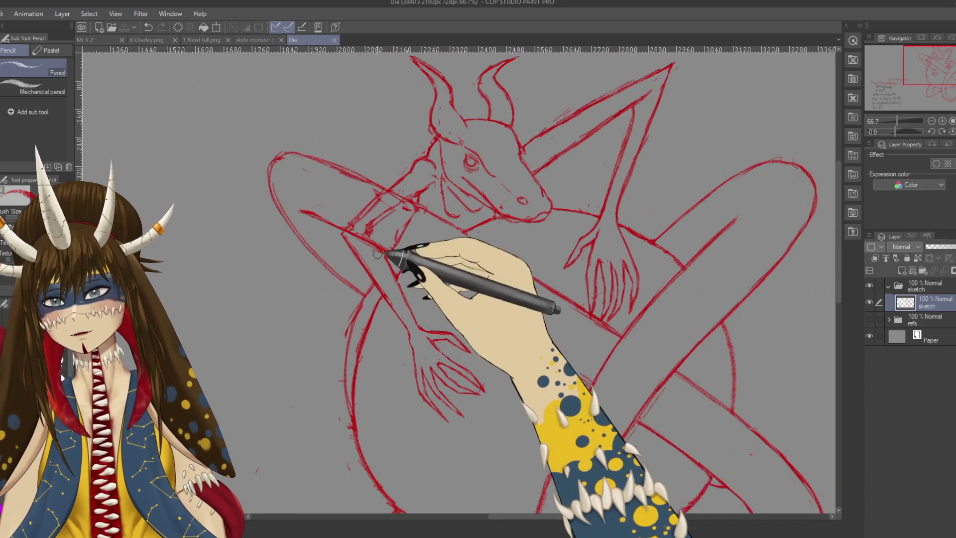
key("e")
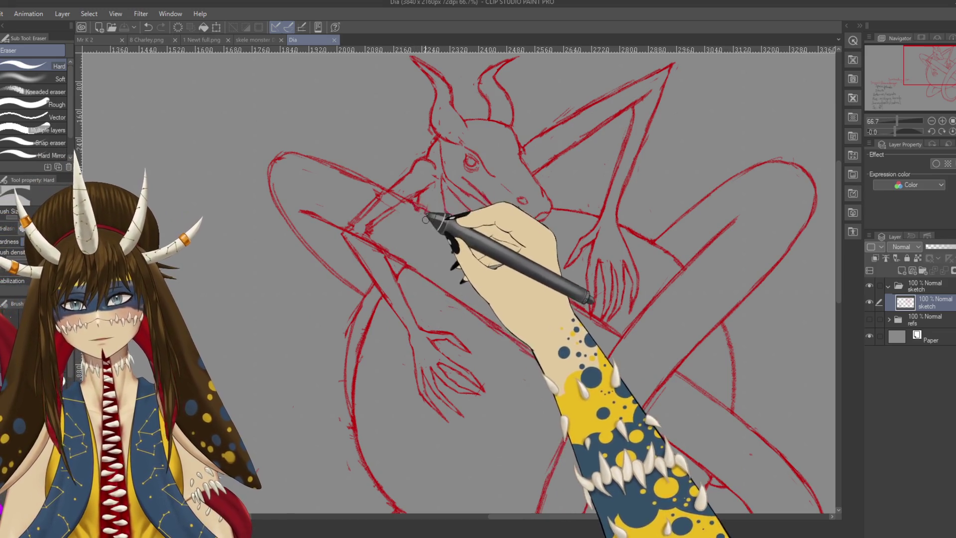
left_click_drag(424, 219, 417, 206)
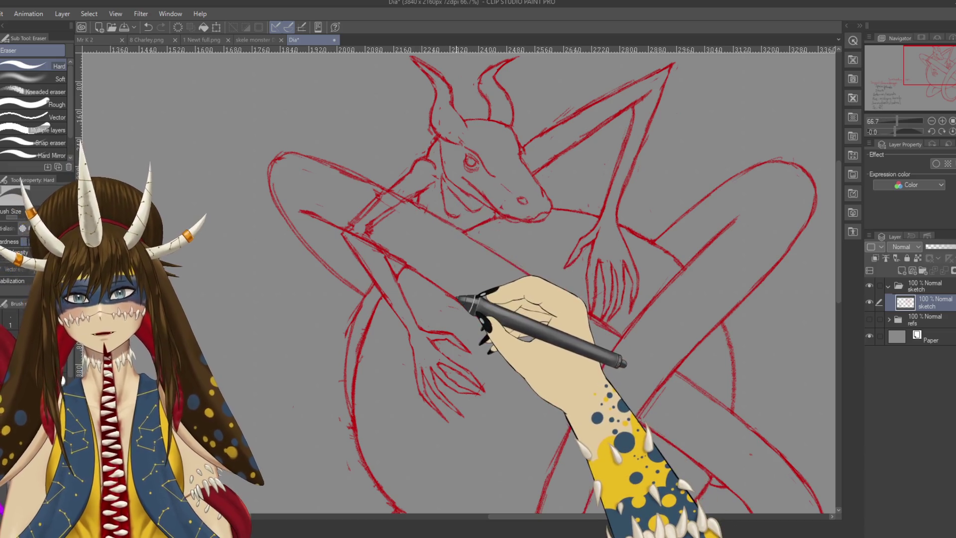
key("ctrl+s")
scroll(463, 298, "down", 3)
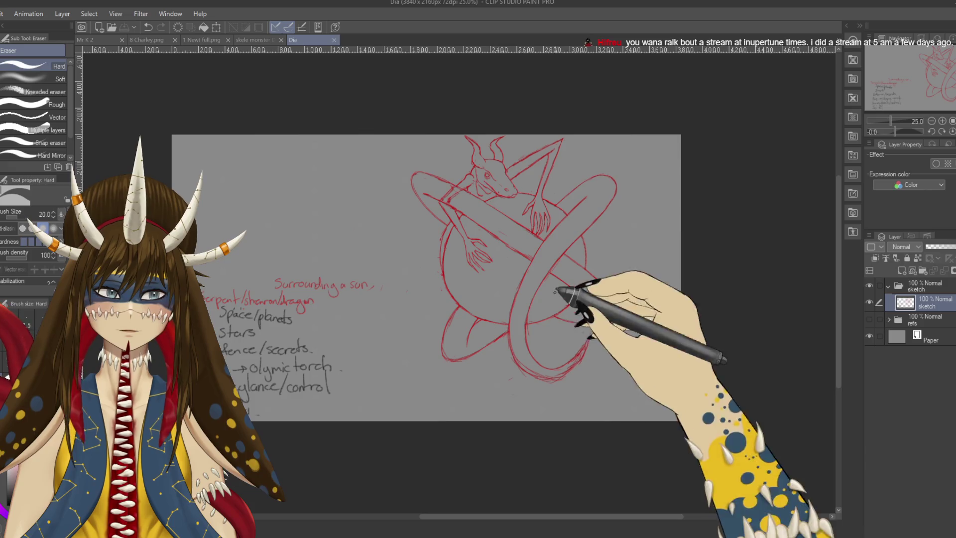
Add a new raster layer above the sketch and pencil flames by the dragon's head and chest
left_click(902, 270)
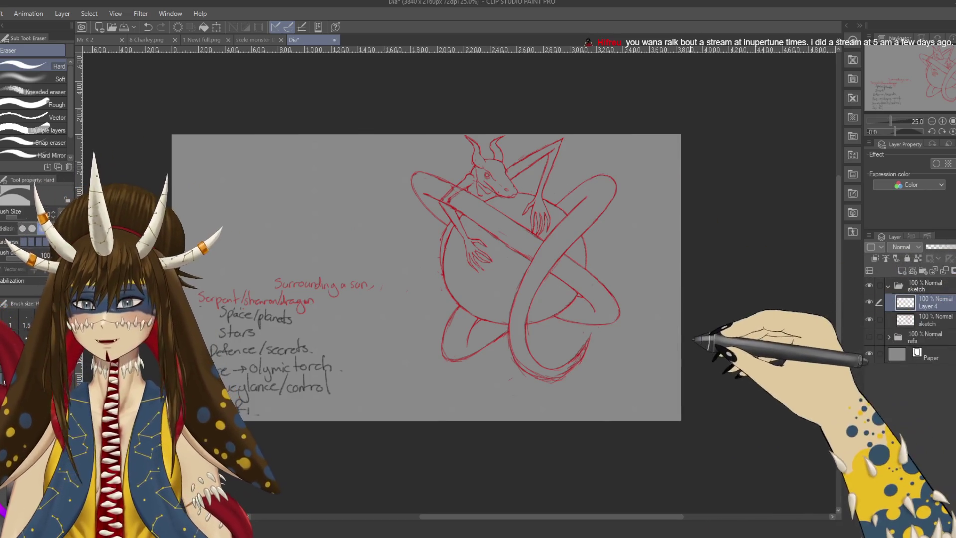
scroll(667, 316, "up", 2)
scroll(666, 318, "up", 2)
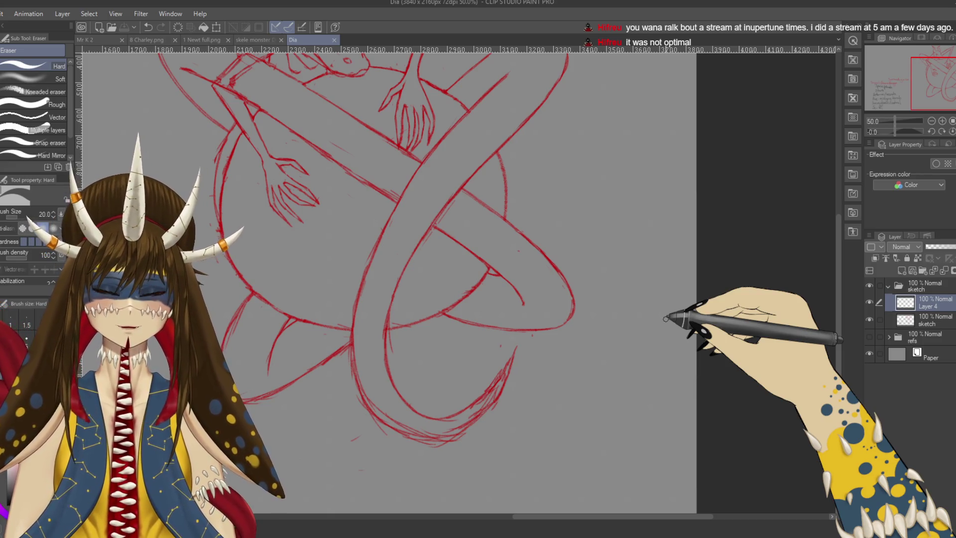
key("p")
left_click_drag(415, 110, 491, 252)
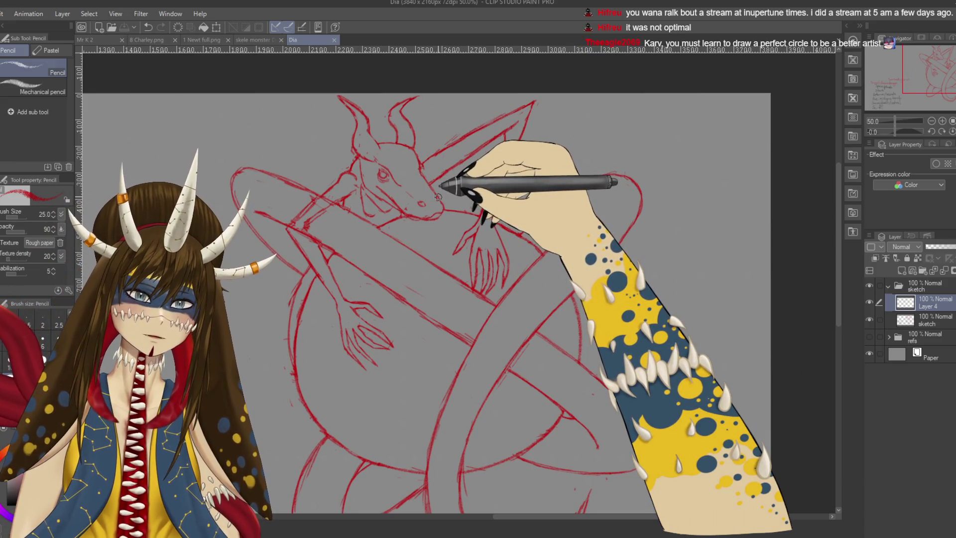
mouse_move(441, 199)
left_mouse_down()
mouse_move(465, 172)
mouse_move(480, 199)
left_mouse_up()
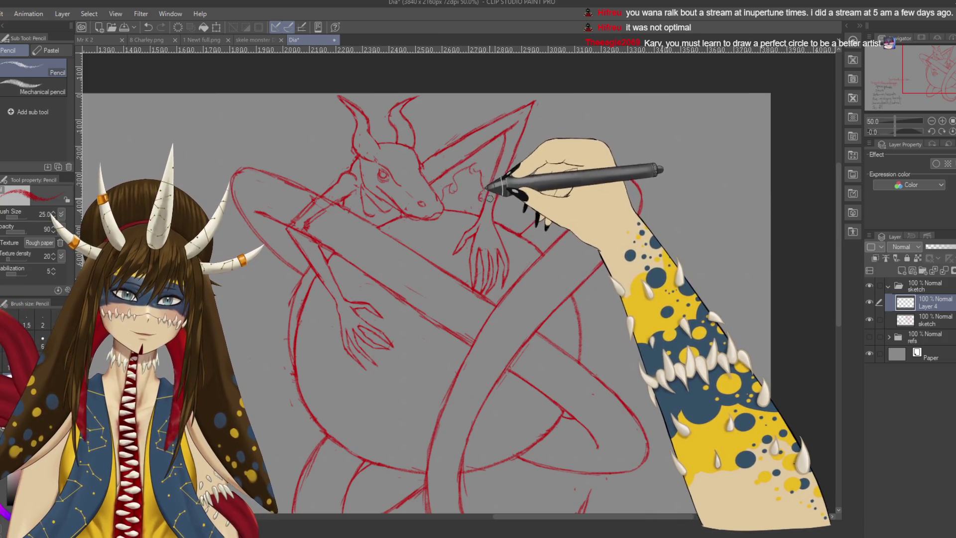
mouse_move(518, 172)
left_mouse_down()
mouse_move(527, 224)
mouse_move(543, 240)
left_mouse_up()
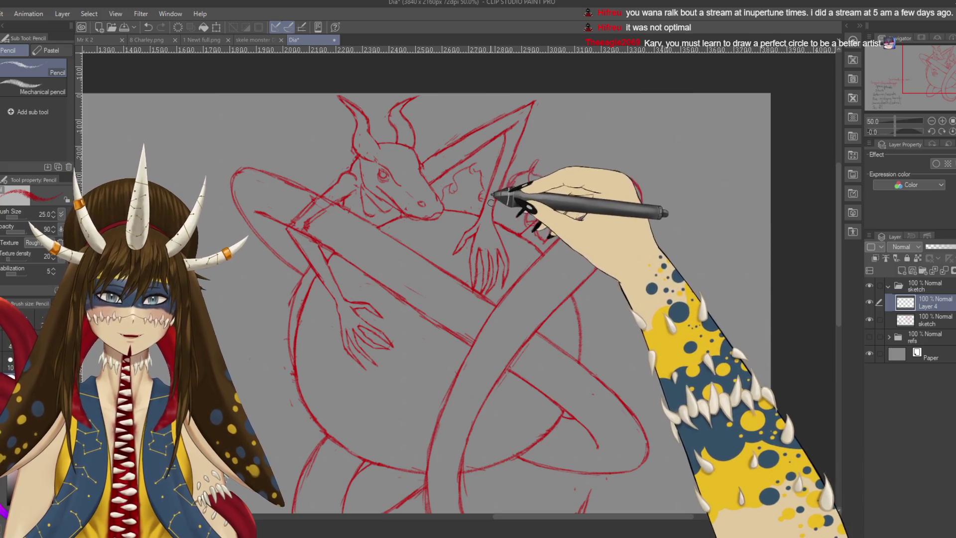
Draw a flame arc along the sun's edge and strokes near the dragon's neck, reframing the view
scroll(522, 214, "down", 3)
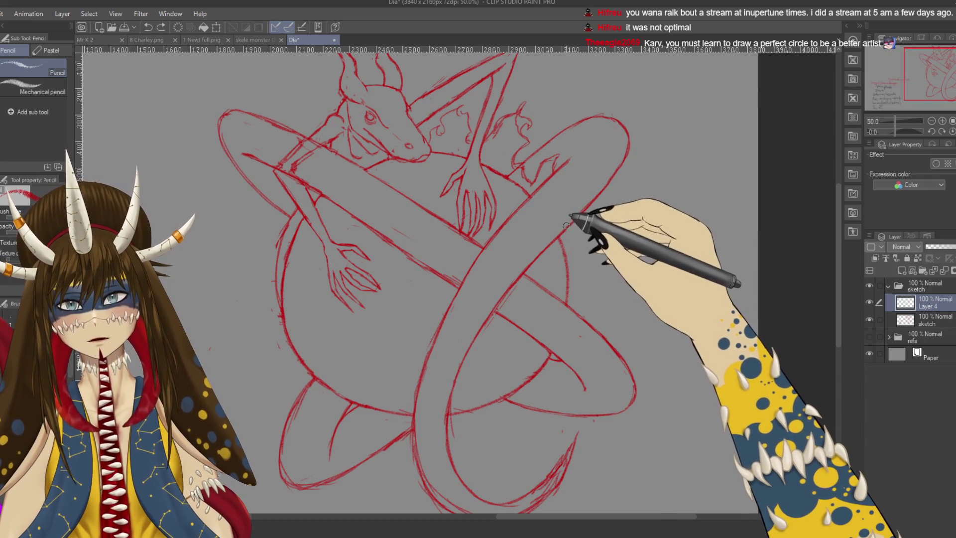
left_click_drag(570, 229, 604, 234)
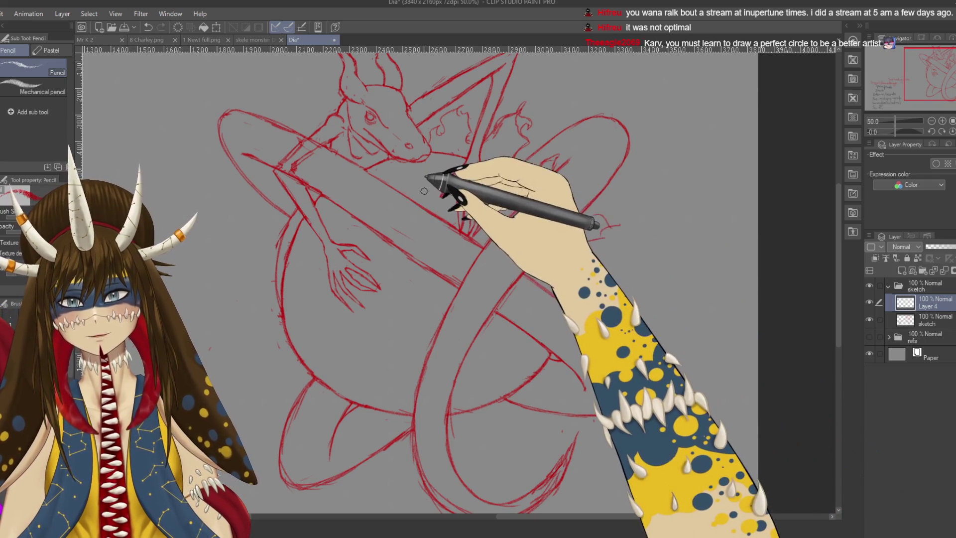
left_click_drag(442, 193, 445, 169)
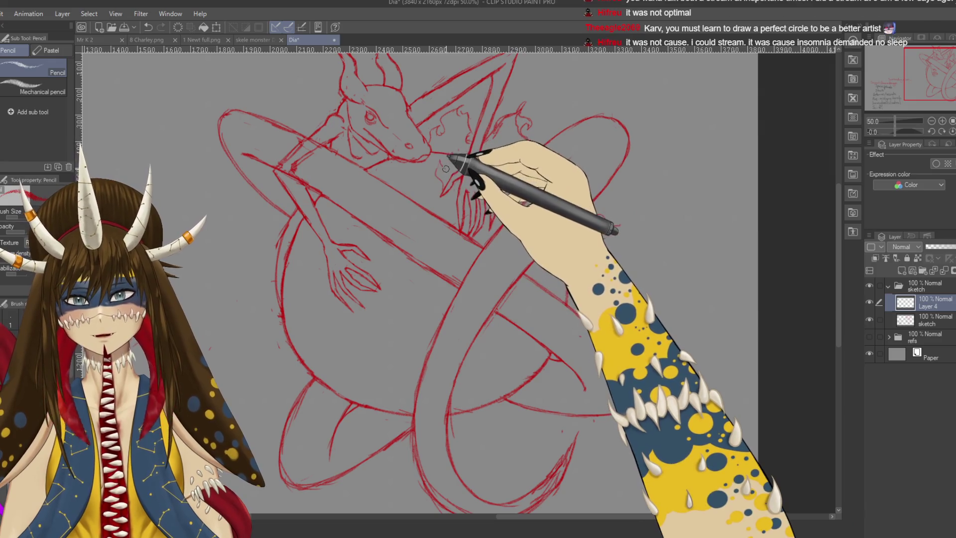
left_click_drag(492, 195, 487, 209)
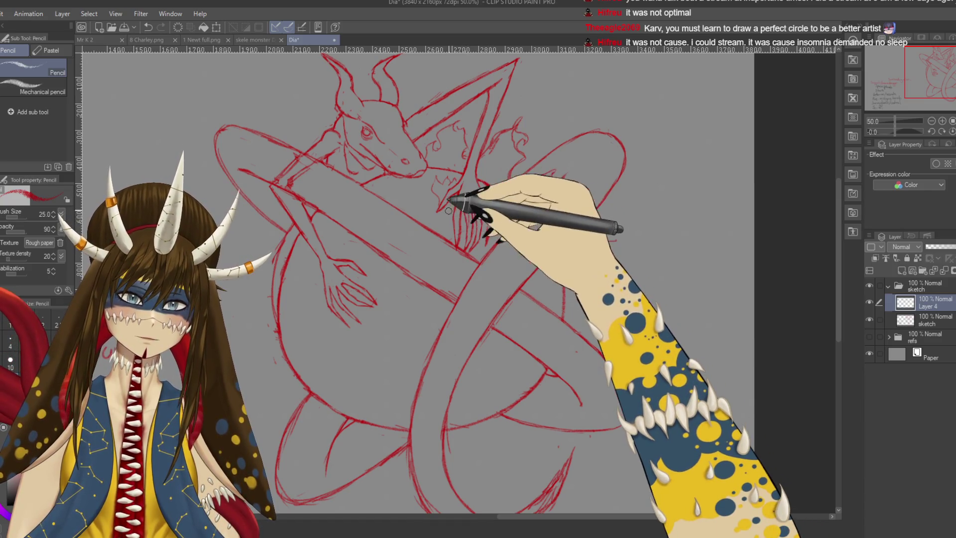
left_click_drag(467, 206, 547, 180)
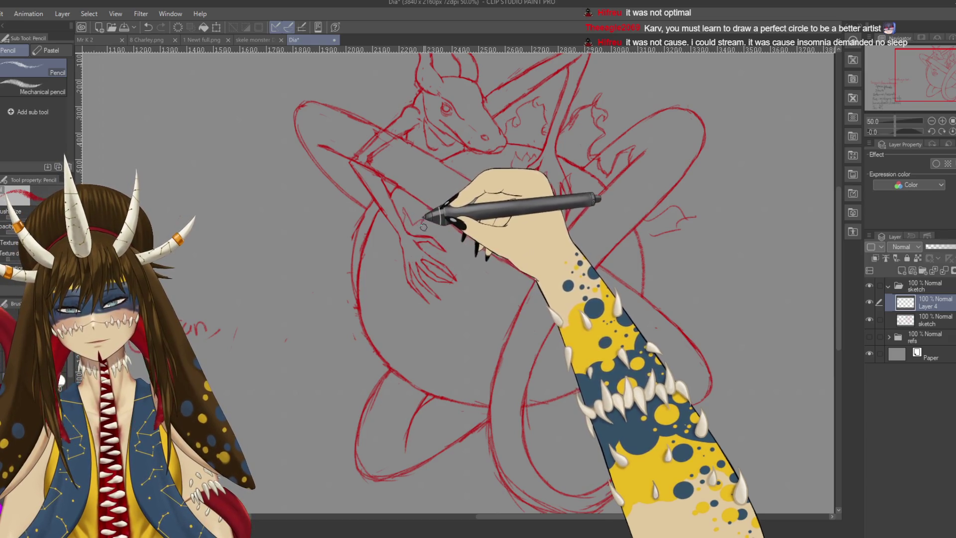
left_click_drag(433, 234, 448, 211)
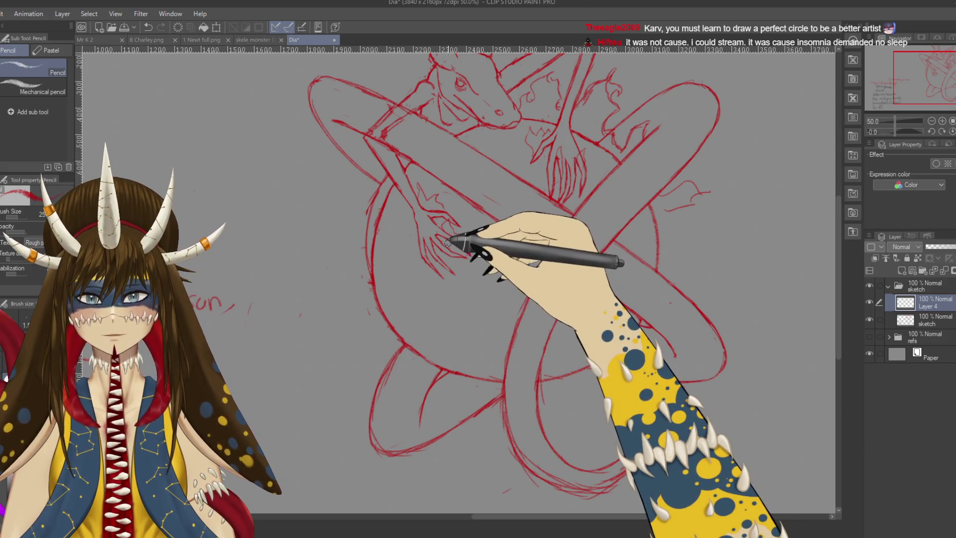
mouse_move(455, 246)
left_mouse_down()
mouse_move(434, 297)
mouse_move(544, 307)
mouse_move(494, 249)
left_mouse_up()
left_click_drag(582, 294, 602, 298)
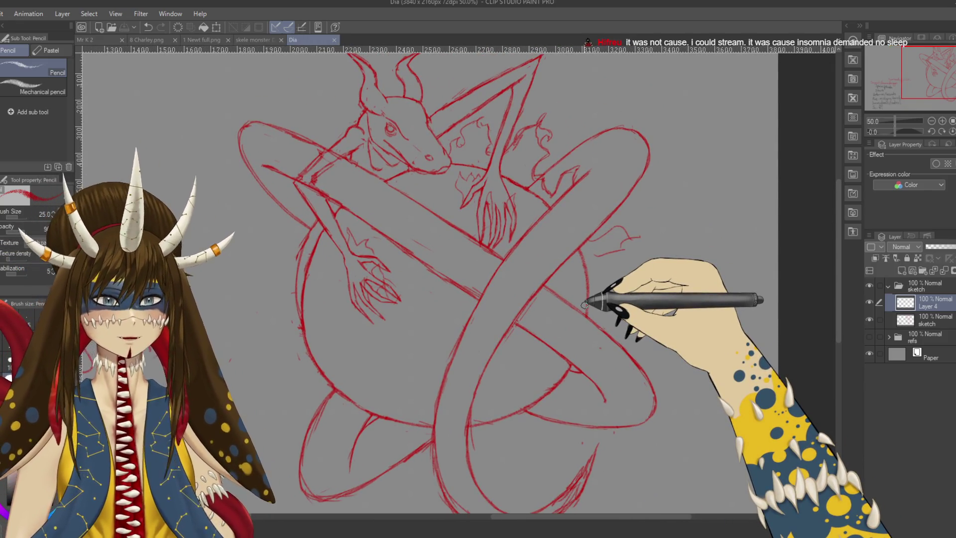
left_click_drag(619, 239, 723, 229)
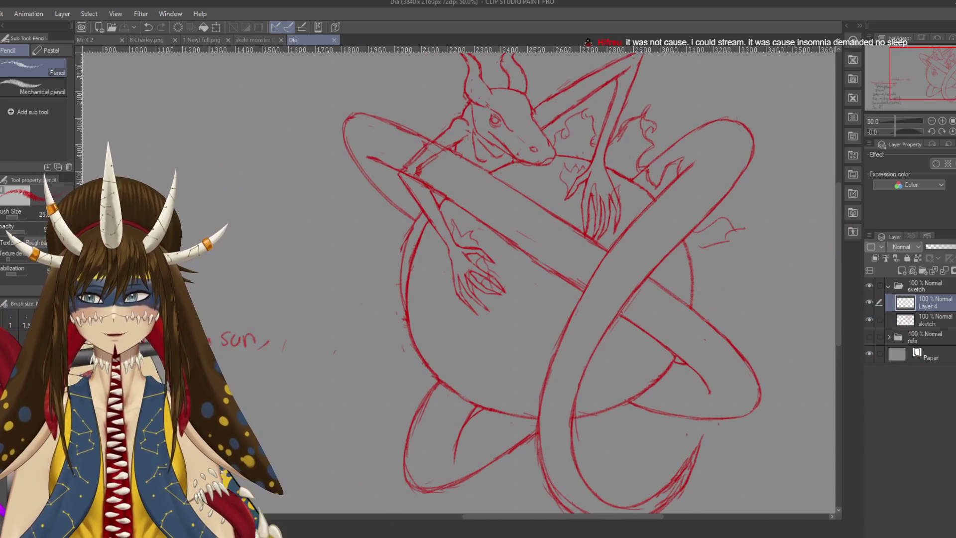
key("u")
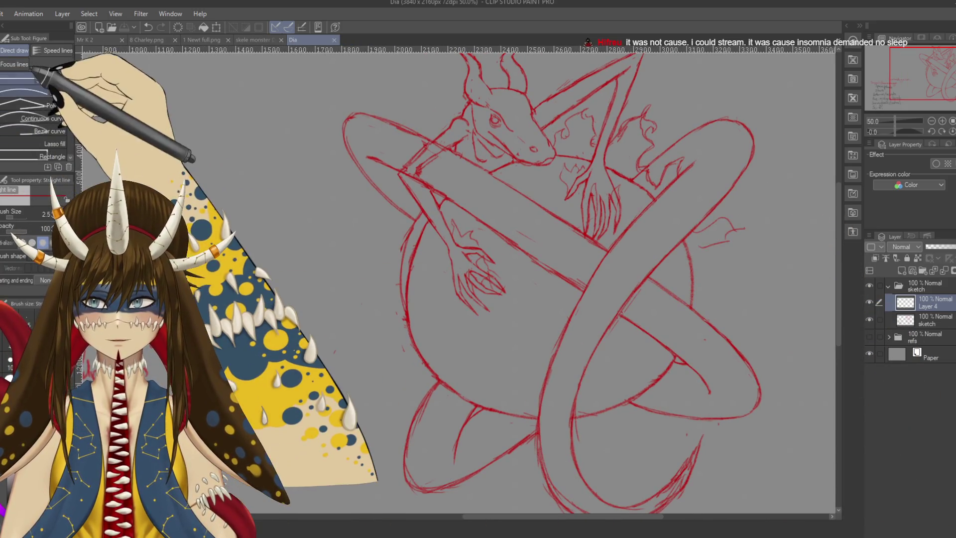
scroll(35, 109, "down", 2)
left_click(25, 128)
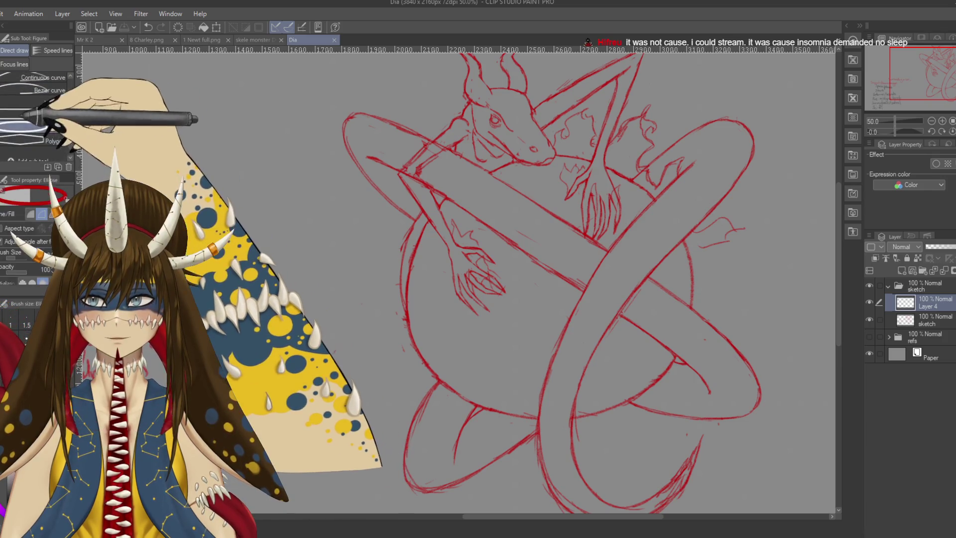
mouse_move(179, 145)
left_mouse_down()
mouse_move(277, 152)
mouse_move(354, 262)
left_mouse_up()
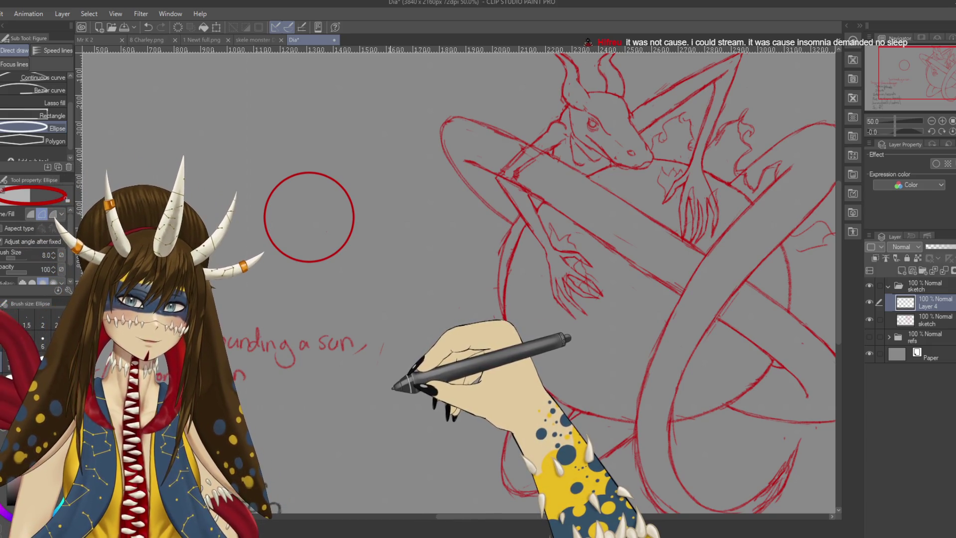
key("ctrl+z")
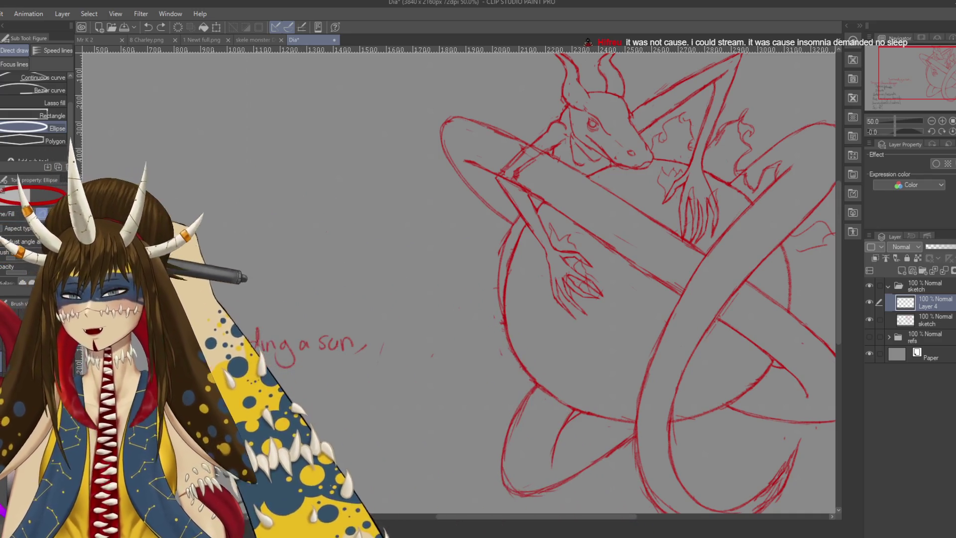
key("p")
left_click_drag(721, 279, 506, 238)
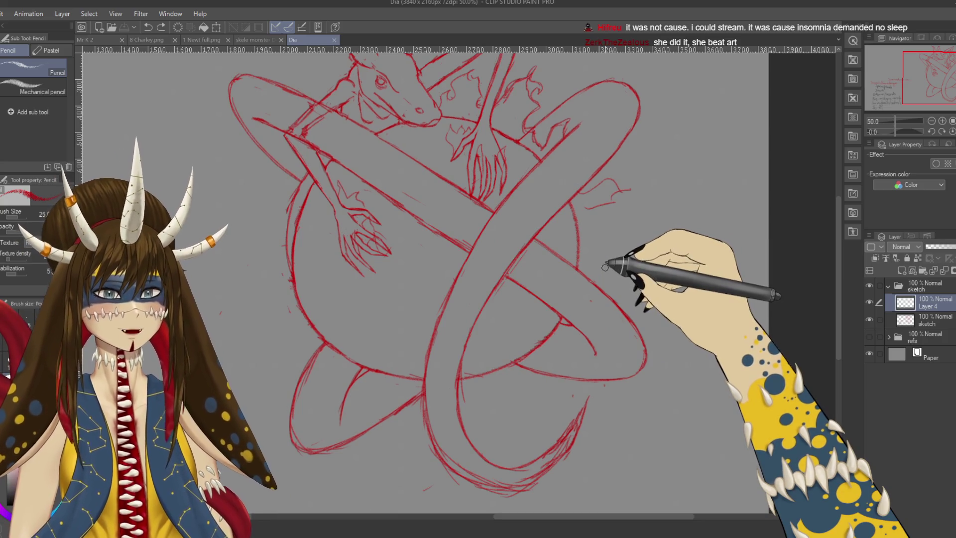
Sketch flame curls along the sun's right edge
scroll(607, 263, "up", 1)
left_click_drag(583, 97, 559, 132)
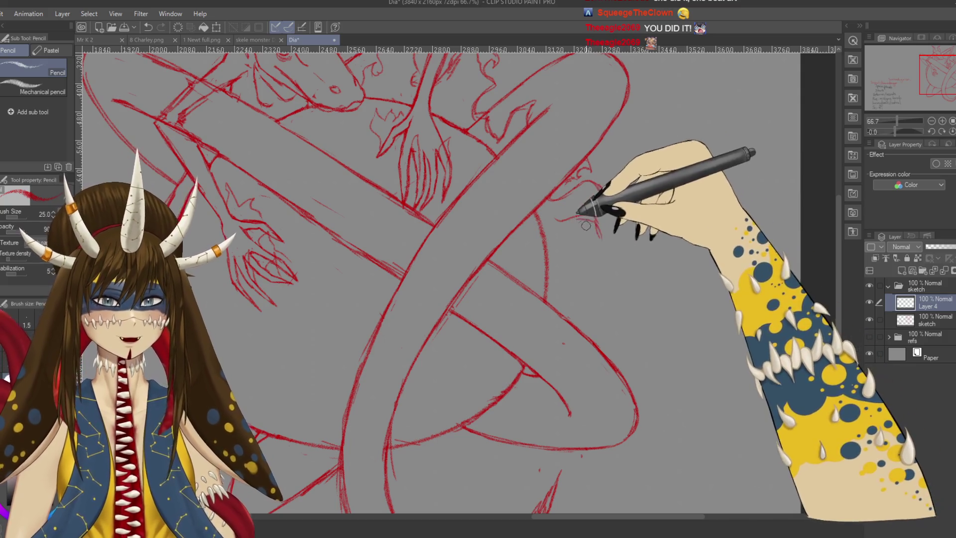
mouse_move(573, 218)
left_mouse_down()
mouse_move(609, 260)
mouse_move(594, 260)
left_mouse_up()
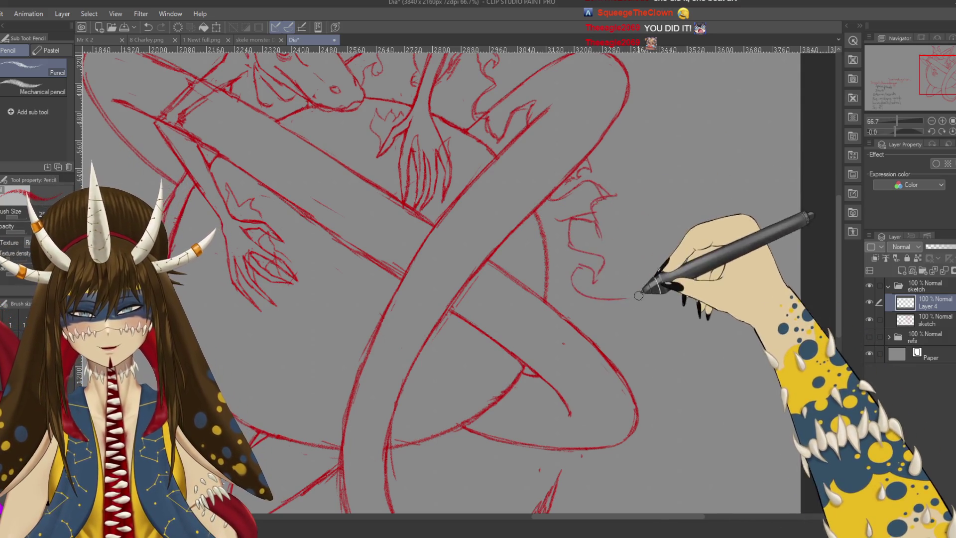
left_click_drag(636, 299, 636, 329)
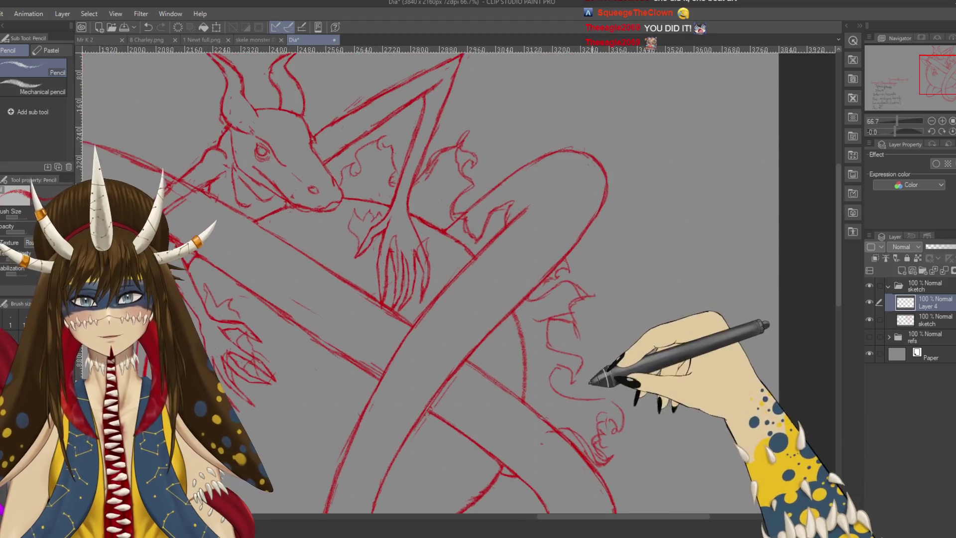
scroll(631, 298, "down", 2)
scroll(631, 256, "down", 1)
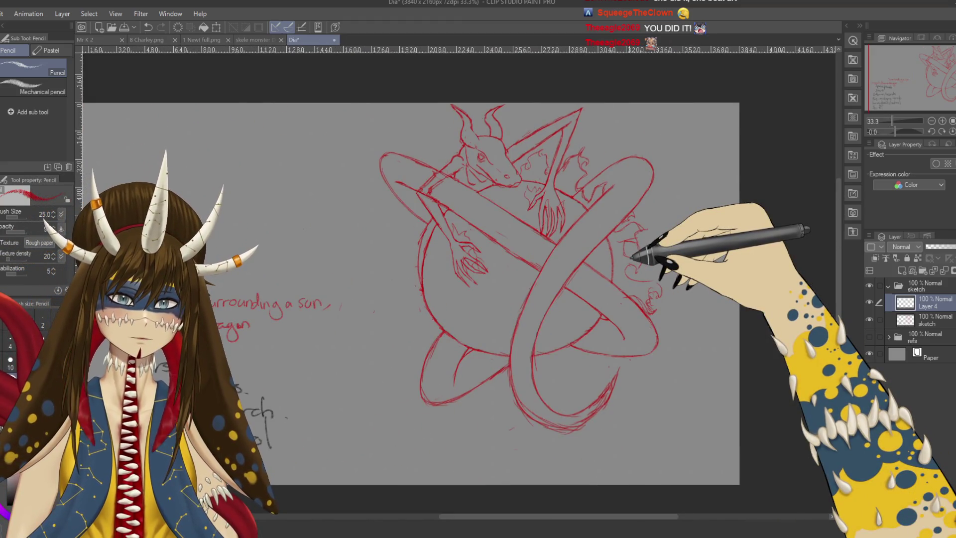
Erase the stray strokes near the right-hand flames
key("e")
scroll(631, 256, "up", 1)
scroll(631, 257, "up", 1)
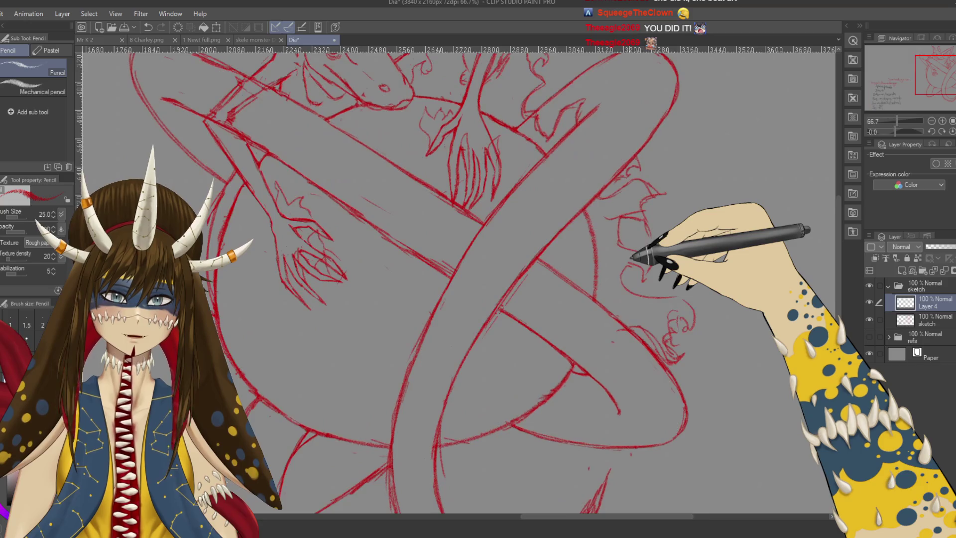
scroll(631, 256, "up", 1)
scroll(573, 285, "up", 1)
mouse_move(618, 299)
left_mouse_down()
mouse_move(666, 337)
mouse_move(627, 271)
left_mouse_up()
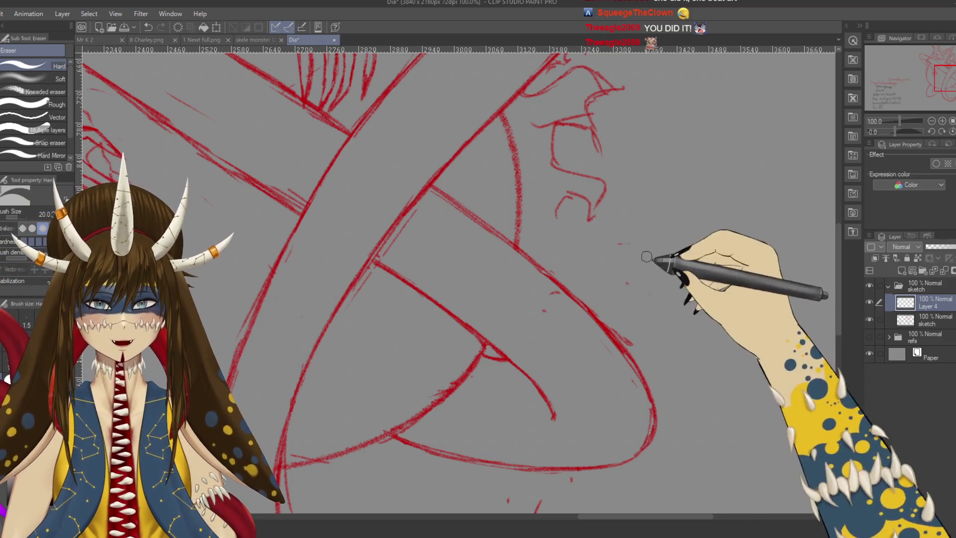
Add a small flame curl near the coil junction and a curved line down the coil
key("p")
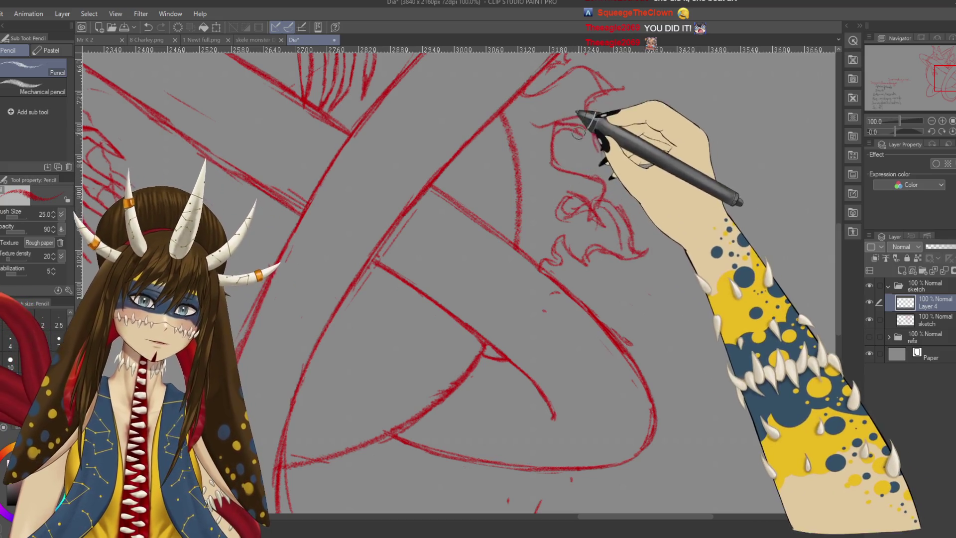
scroll(580, 189, "up", 5)
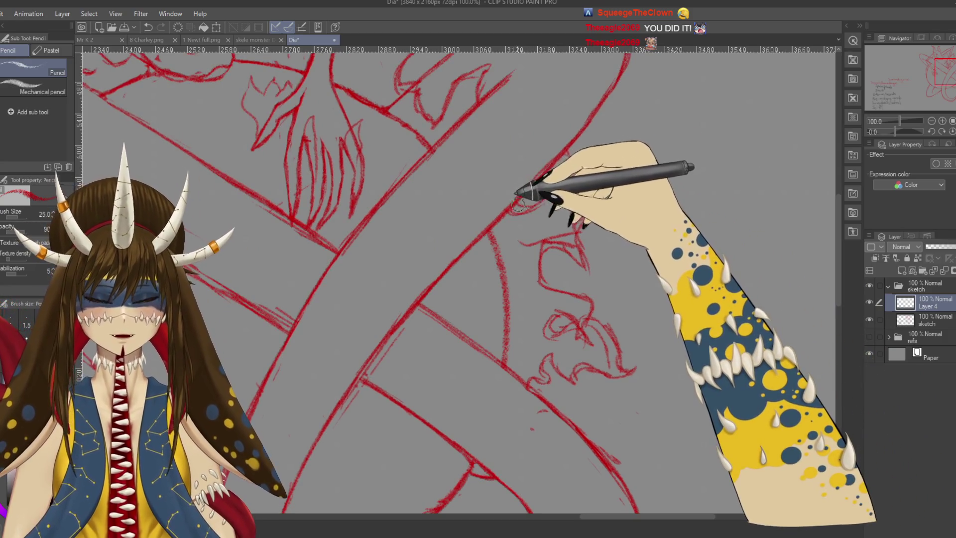
scroll(542, 204, "down", 5)
scroll(567, 201, "left", 2)
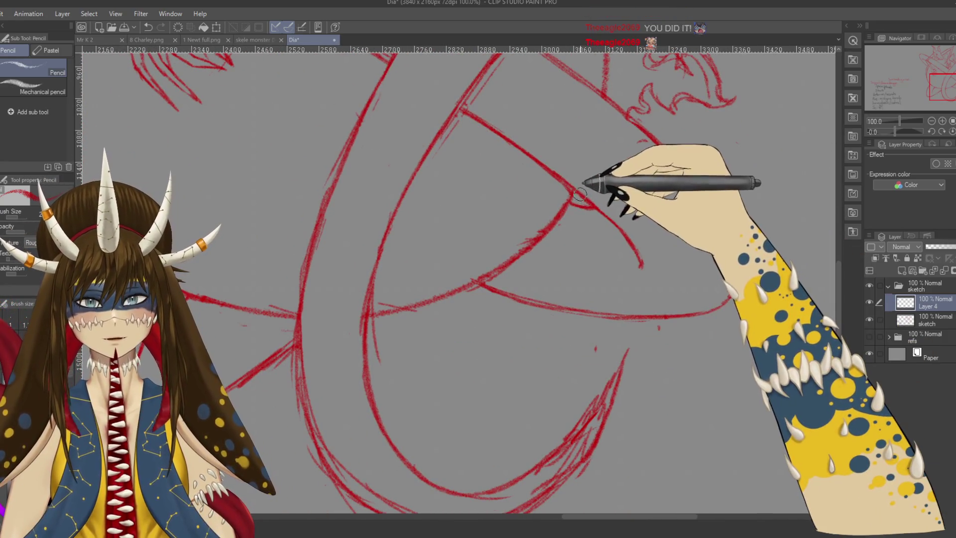
left_click_drag(590, 222, 586, 240)
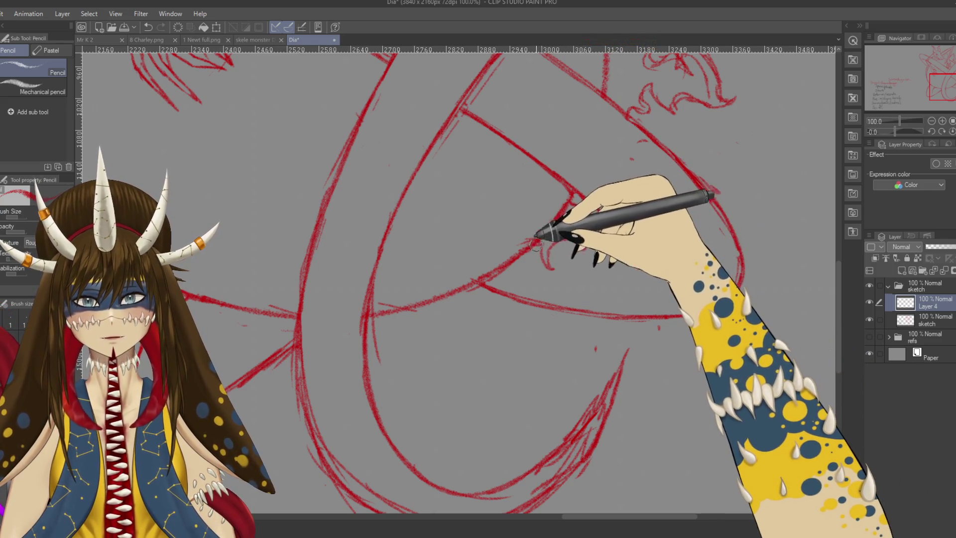
mouse_move(530, 303)
left_mouse_down()
mouse_move(505, 364)
mouse_move(421, 474)
mouse_move(590, 335)
mouse_move(473, 214)
mouse_move(524, 203)
mouse_move(520, 228)
left_mouse_up()
Draw flames between the coils while rotating the canvas around them
key("r")
mouse_move(537, 175)
left_mouse_down()
mouse_move(554, 197)
mouse_move(604, 204)
mouse_move(608, 188)
mouse_move(622, 235)
left_mouse_up()
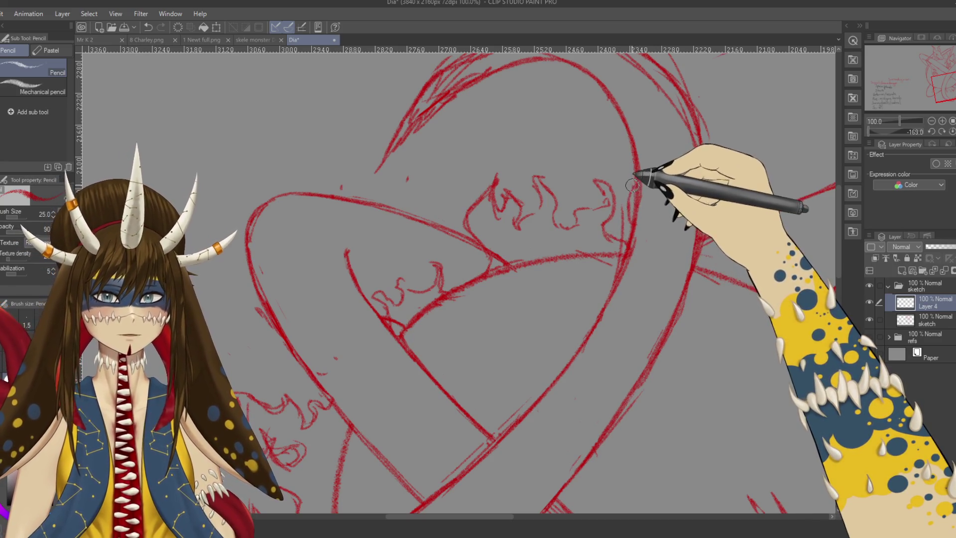
mouse_move(629, 213)
left_mouse_down()
mouse_move(492, 198)
mouse_move(585, 168)
mouse_move(610, 214)
mouse_move(640, 217)
mouse_move(583, 241)
left_mouse_up()
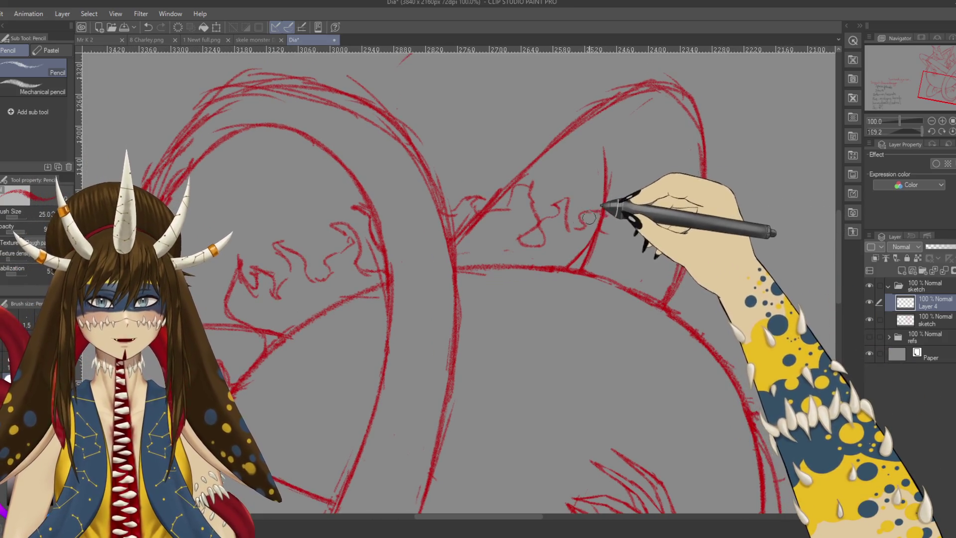
key("e")
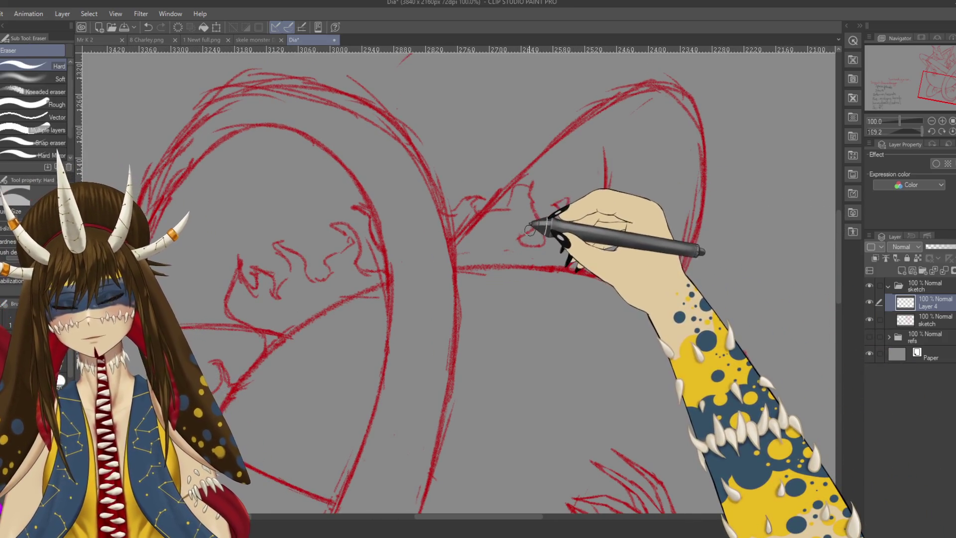
Sketch flame scribbles beside the centre line and save the drawing with Ctrl+S
key("p")
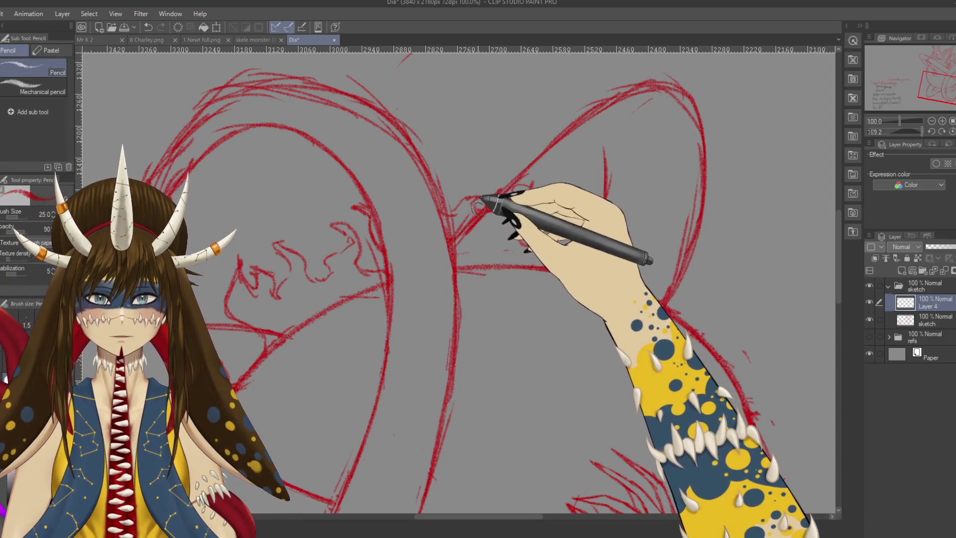
left_click_drag(458, 202, 587, 214)
mouse_move(512, 277)
left_mouse_down()
mouse_move(499, 298)
mouse_move(442, 209)
left_mouse_up()
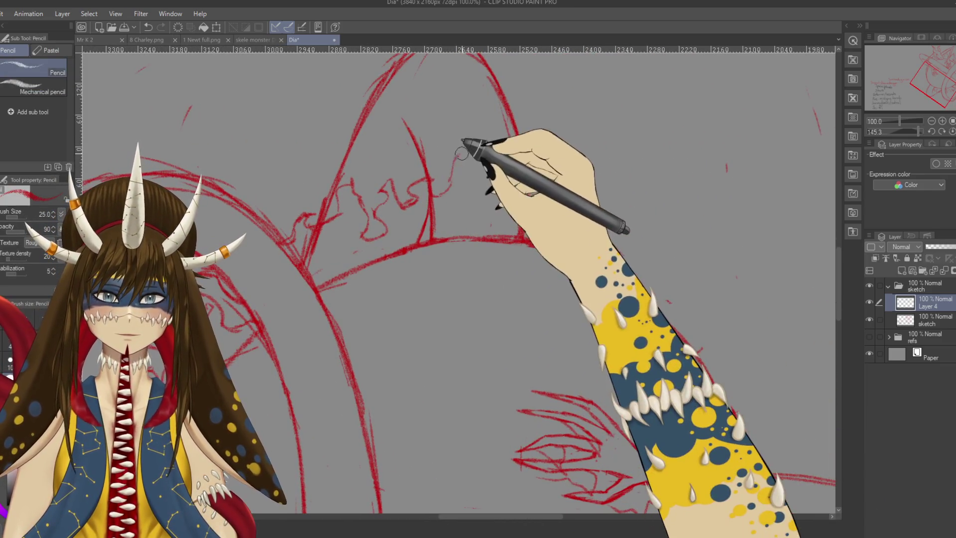
left_click_drag(463, 169, 479, 173)
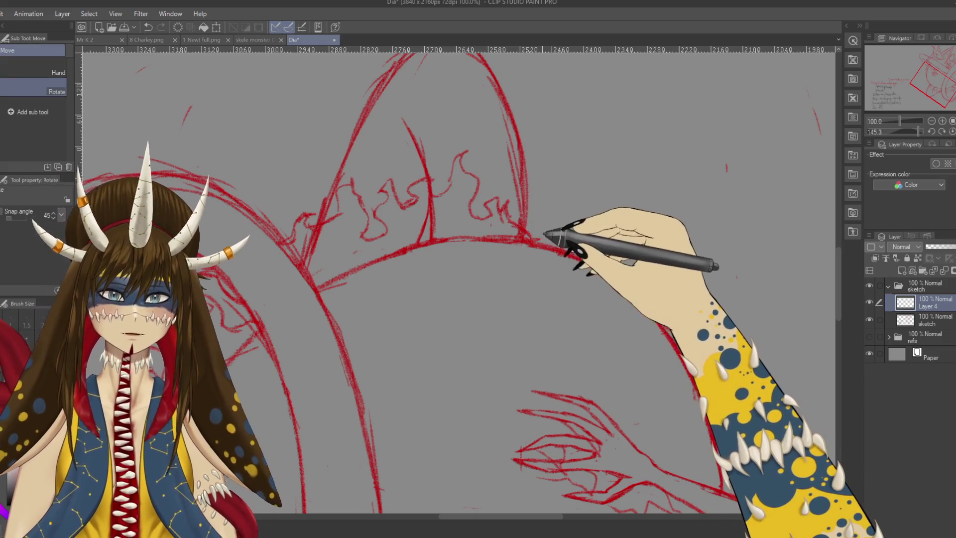
mouse_move(548, 245)
left_mouse_down()
mouse_move(435, 331)
mouse_move(464, 230)
left_mouse_up()
key("ctrl+s")
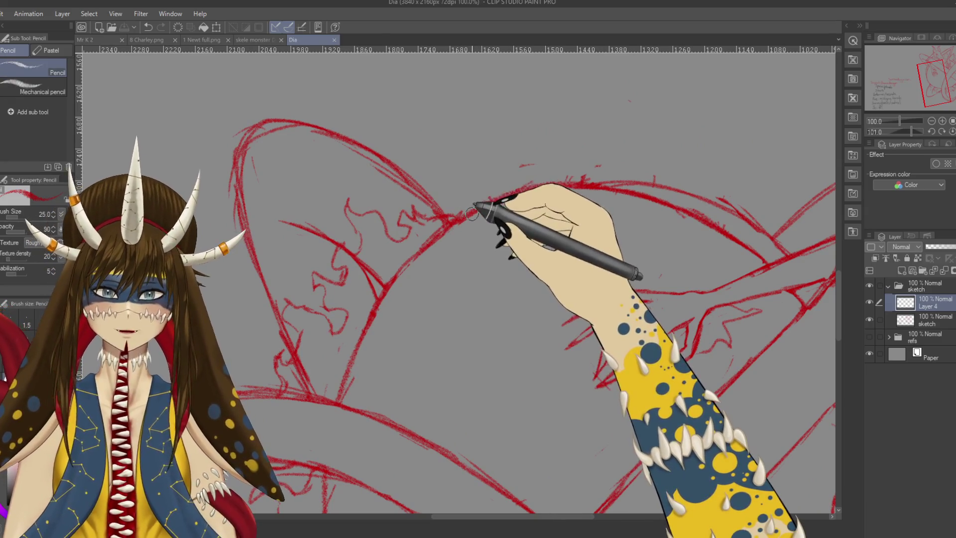
Draw two wavy flame strokes along the sun's upper edge, then zoom out to 33.3%
mouse_move(497, 167)
left_mouse_down()
mouse_move(538, 154)
mouse_move(601, 106)
mouse_move(602, 164)
mouse_move(419, 145)
mouse_move(504, 128)
mouse_move(488, 214)
left_mouse_up()
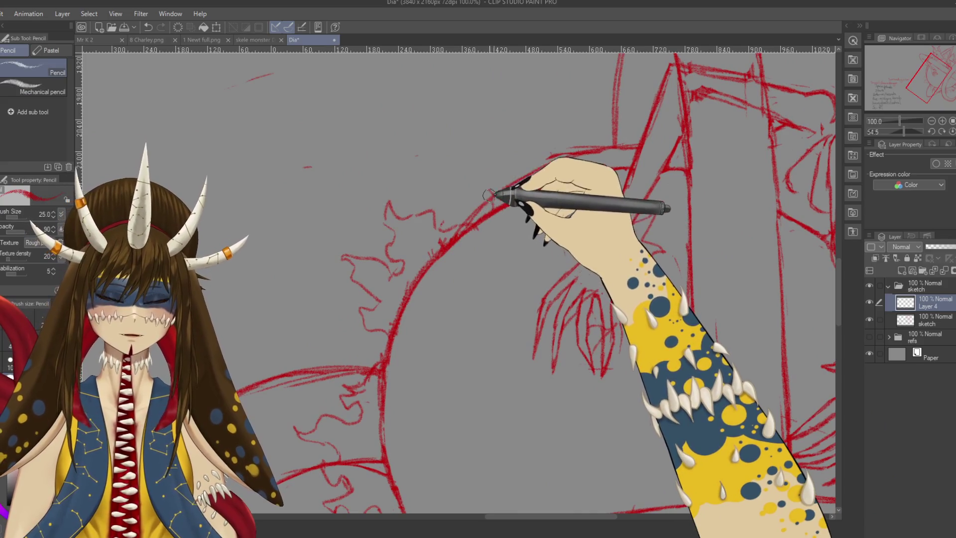
mouse_move(490, 129)
left_mouse_down()
mouse_move(522, 128)
mouse_move(523, 145)
mouse_move(544, 124)
mouse_move(544, 88)
mouse_move(562, 73)
mouse_move(434, 132)
mouse_move(445, 192)
mouse_move(369, 189)
mouse_move(380, 175)
mouse_move(425, 194)
mouse_move(454, 164)
left_mouse_up()
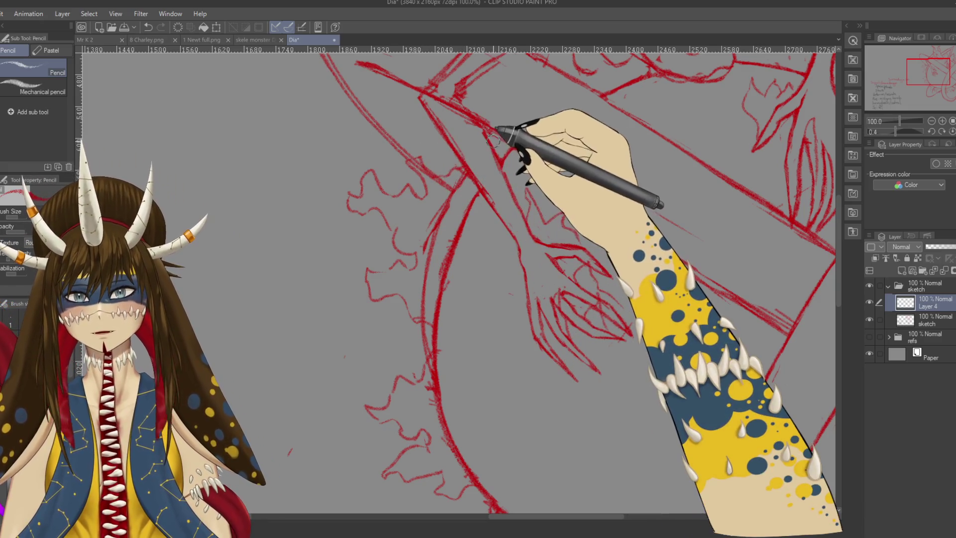
scroll(493, 199, "up", 5)
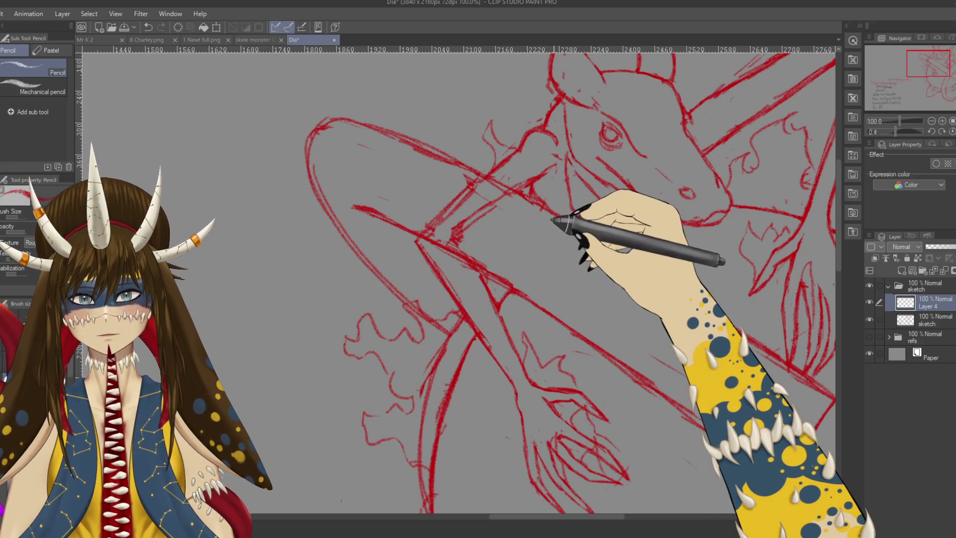
scroll(553, 222, "right", 8)
scroll(553, 222, "up", 2)
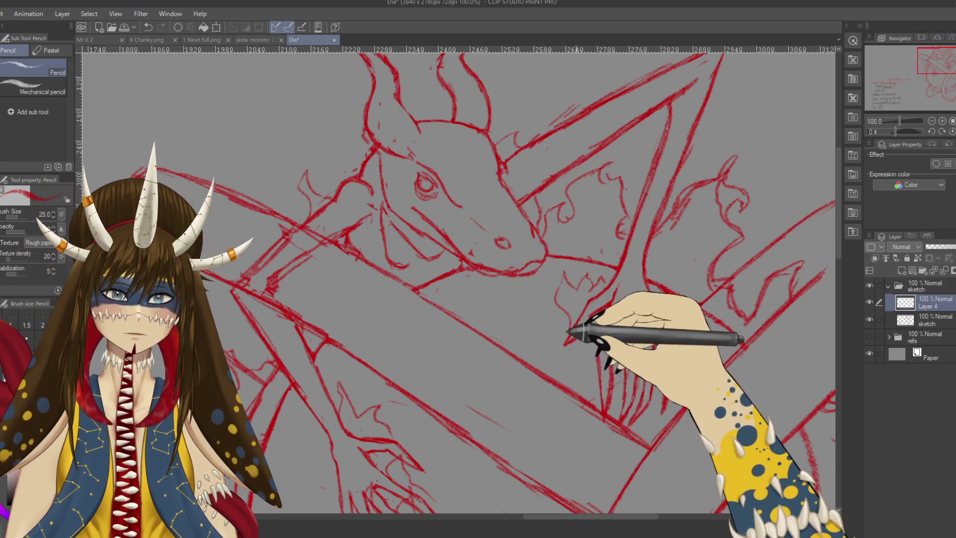
scroll(567, 331, "down", 5)
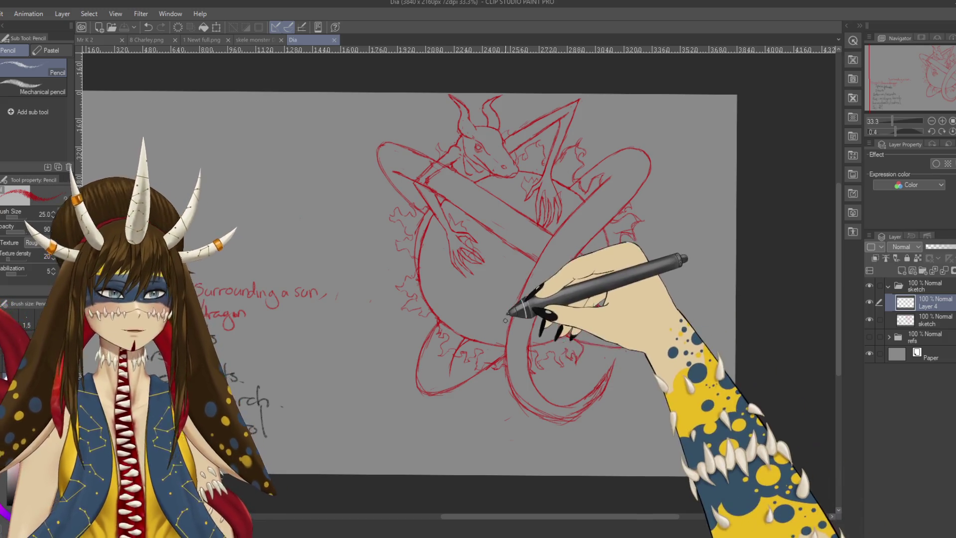
left_click_drag(446, 252, 487, 272)
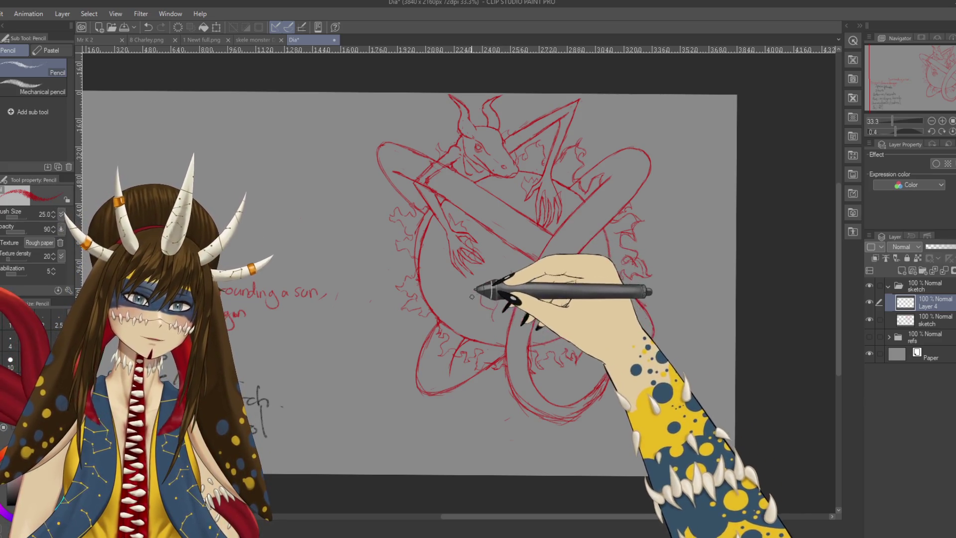
key("ctrl+z")
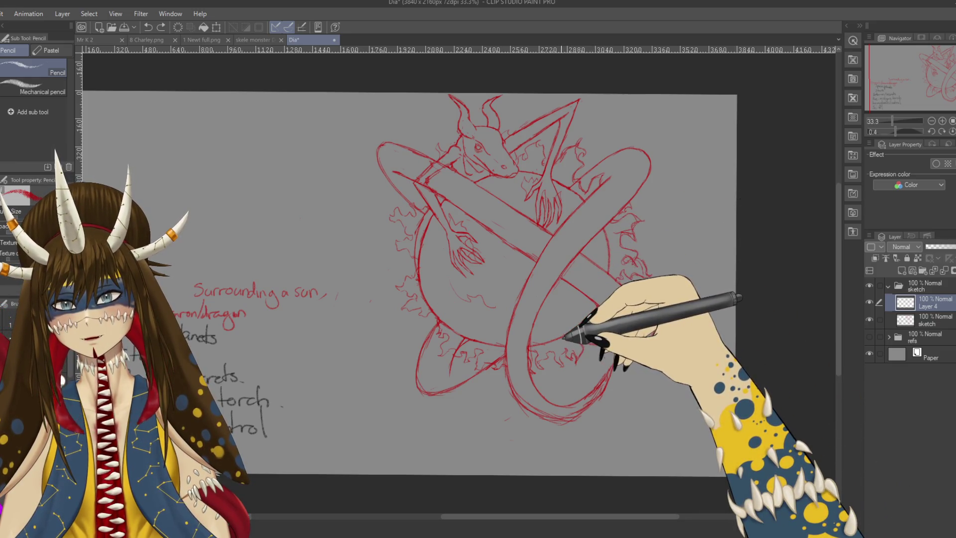
mouse_move(522, 316)
left_mouse_down()
mouse_move(508, 298)
mouse_move(512, 278)
left_mouse_up()
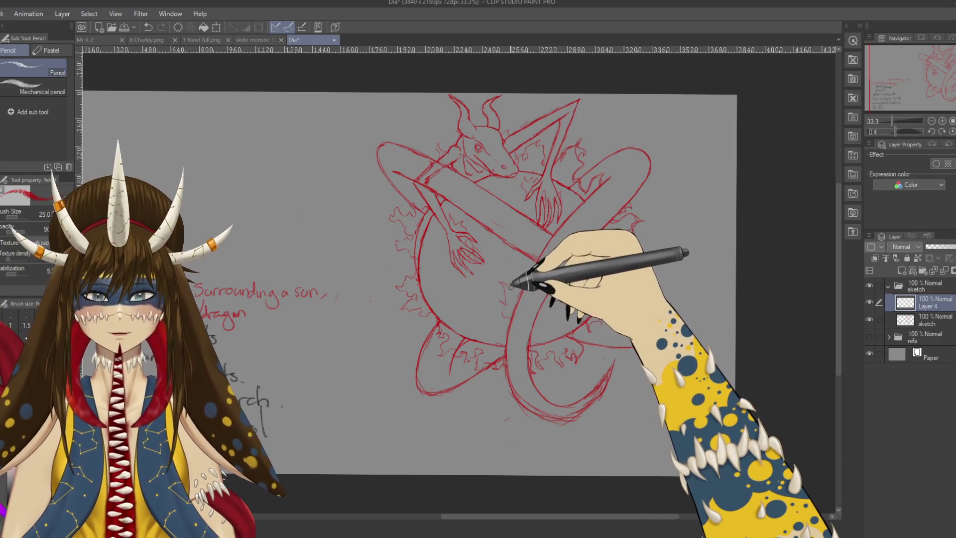
key("ctrl+z")
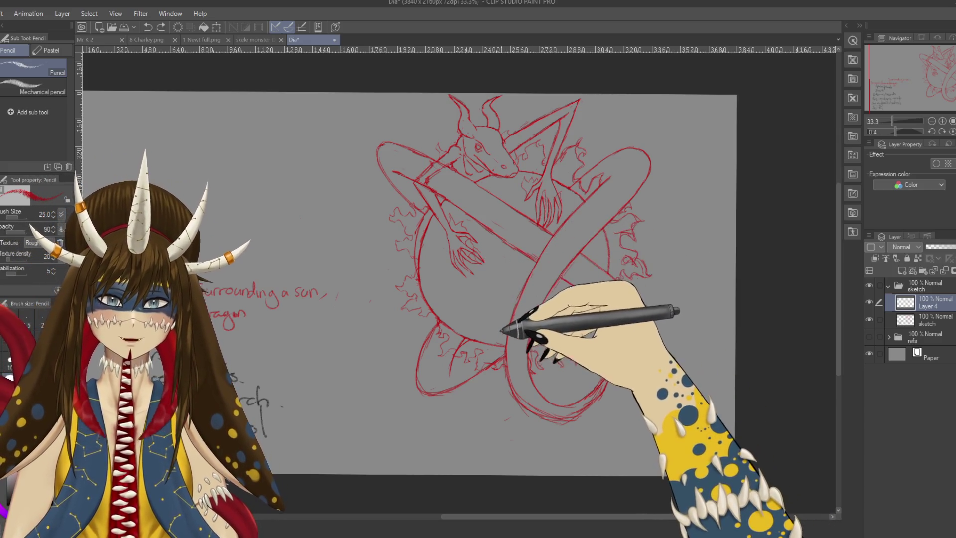
scroll(497, 335, "up", 2)
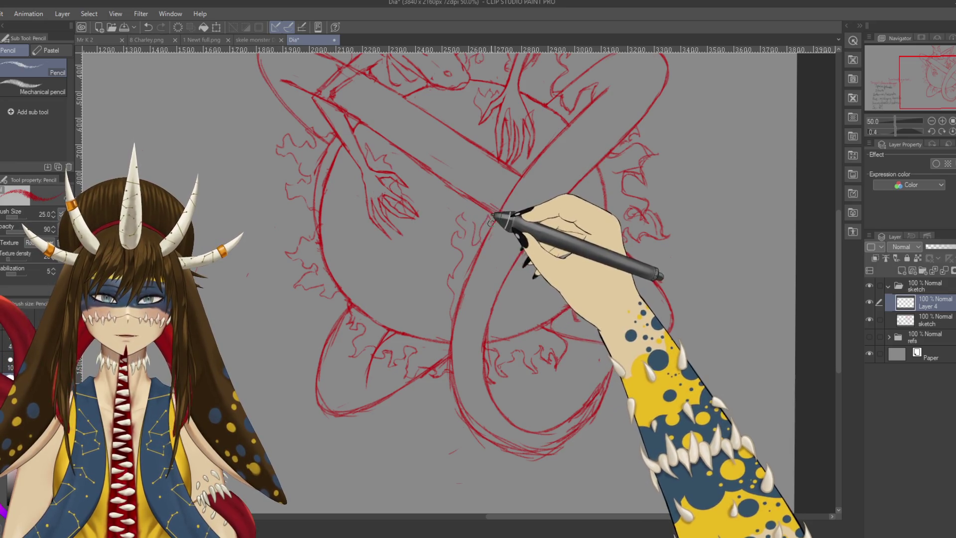
Pencil a long line down the tail coil across the sun, then rotate the view and zoom to 25%
left_click_drag(500, 213, 450, 323)
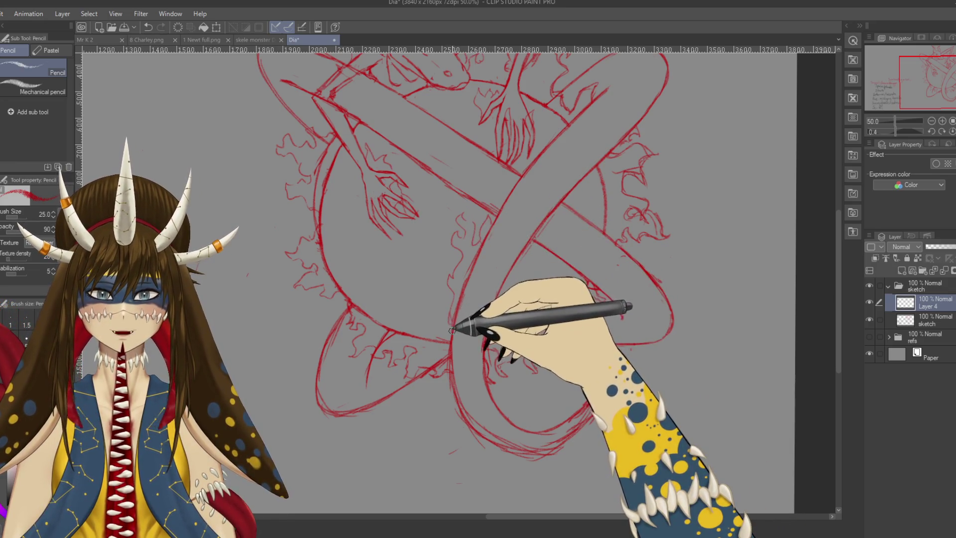
left_click_drag(465, 292, 479, 370)
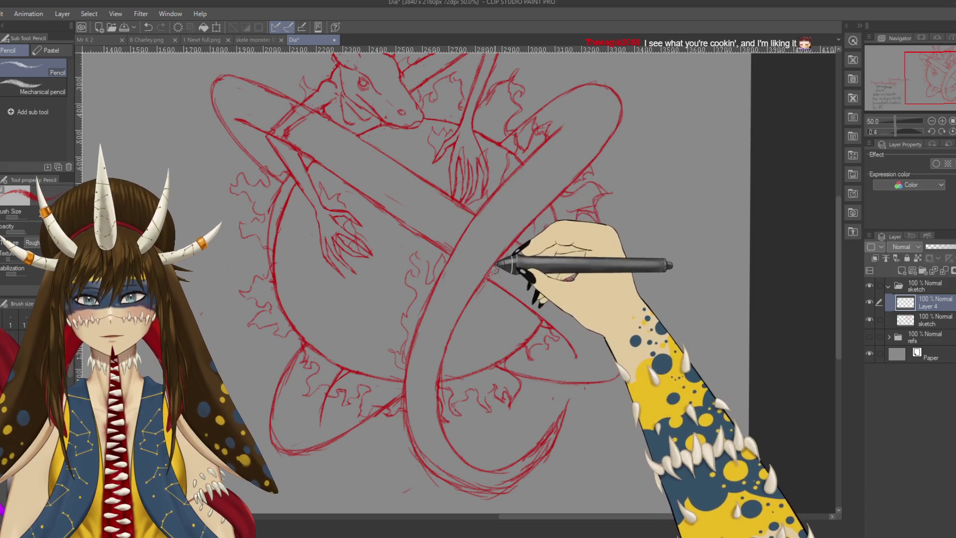
scroll(499, 215, "up", 3)
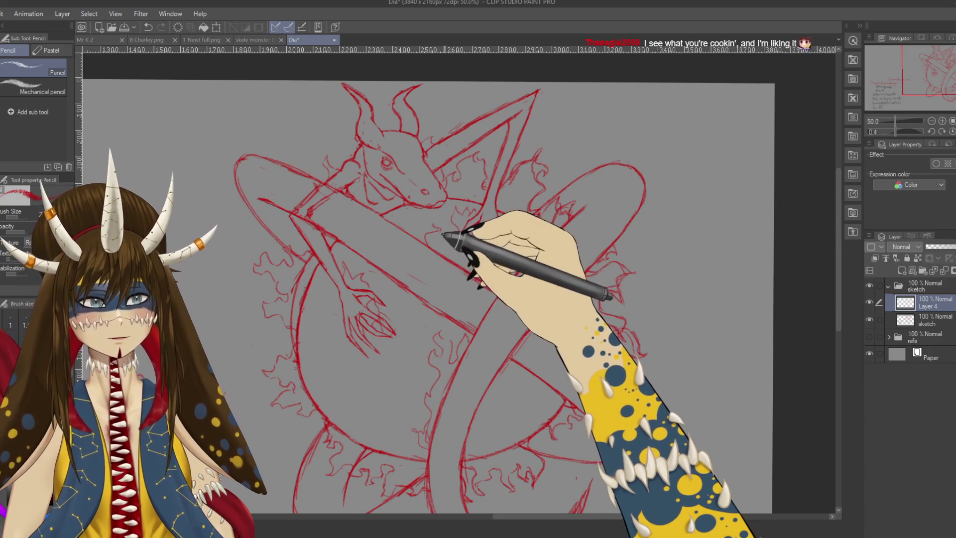
left_click_drag(447, 234, 458, 263)
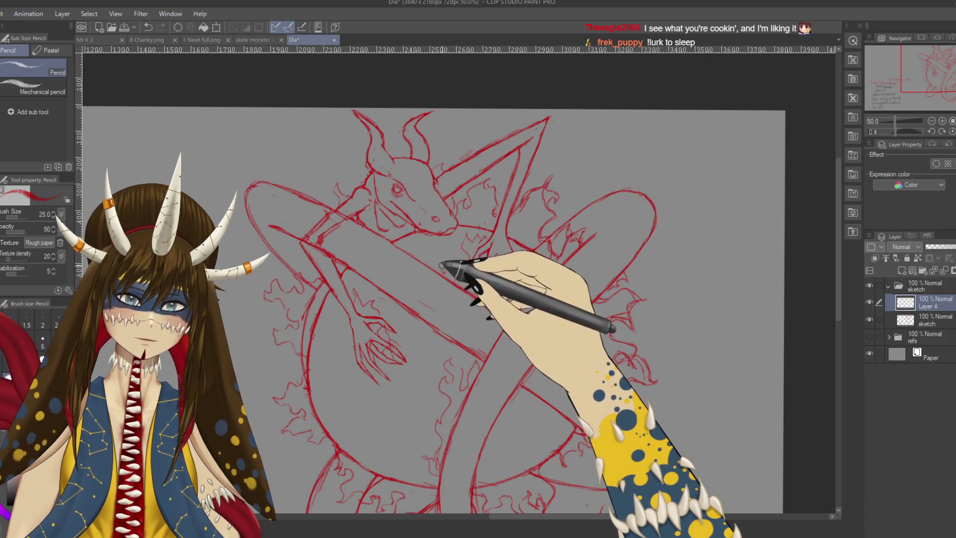
left_click_drag(439, 250, 427, 273)
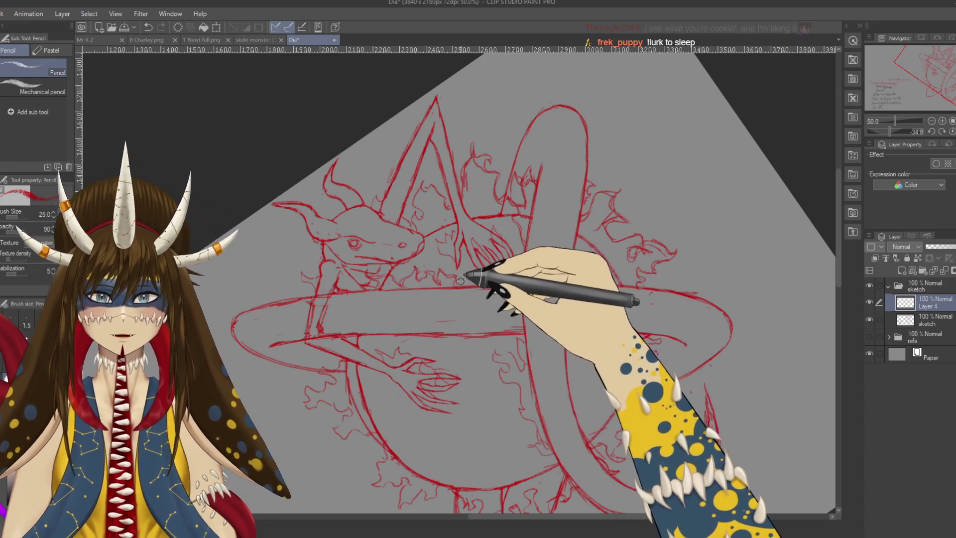
mouse_move(544, 261)
left_mouse_down()
mouse_move(553, 352)
mouse_move(629, 334)
left_mouse_up()
key("ctrl+minus")
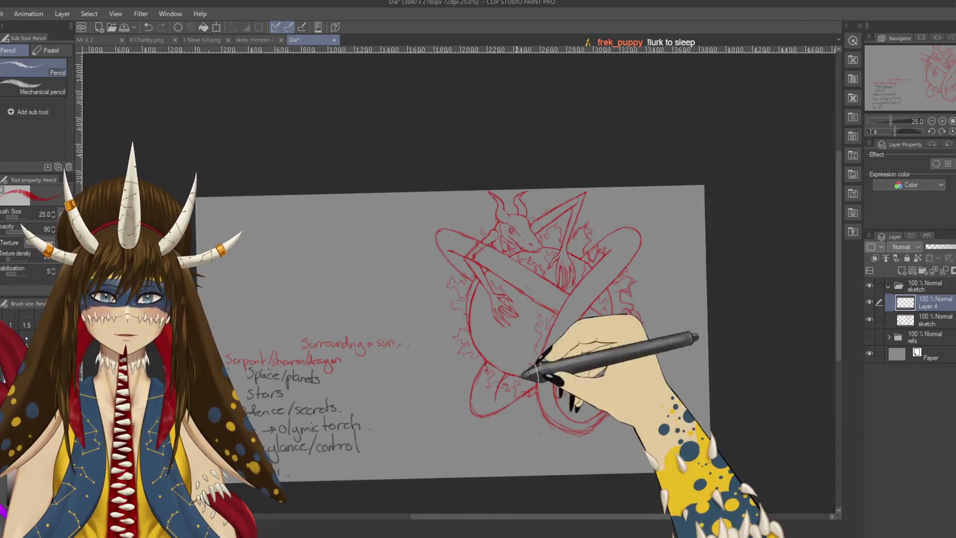
Undo the last coil stroke and zoom back in to 50% on the drawing
key("ctrl+z")
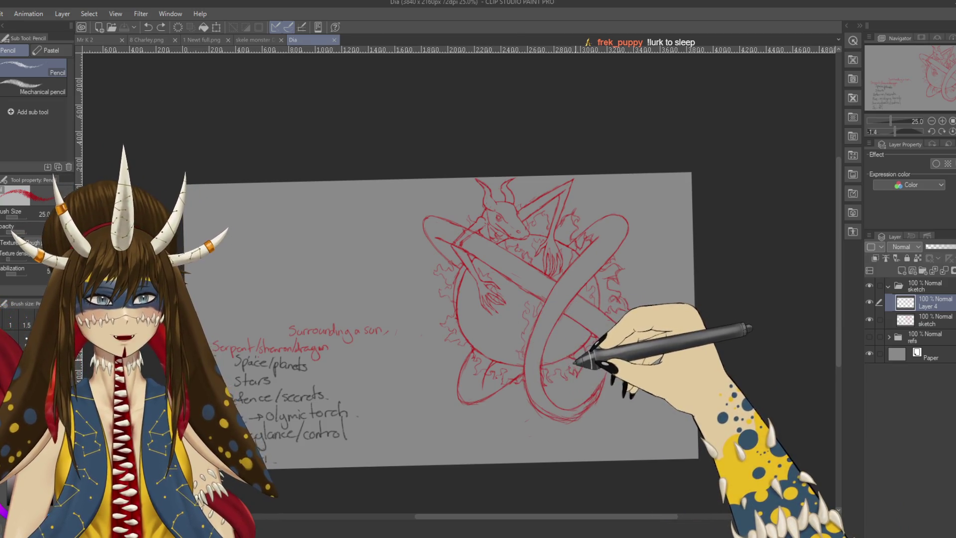
key("ctrl+plus")
key("ctrl+plus")
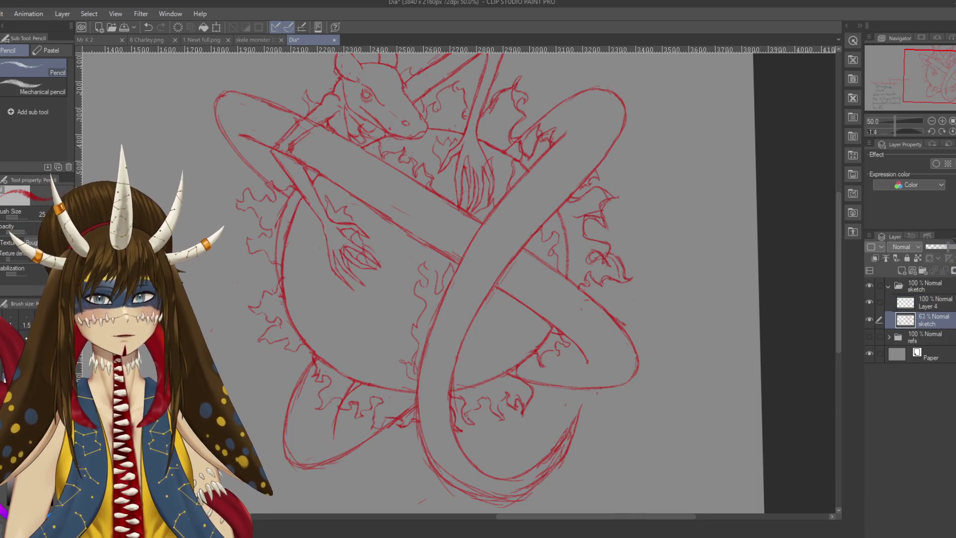
Fade the sketch layer to 28% opacity and select Layer 4 for drawing
left_click_drag(953, 246, 940, 246)
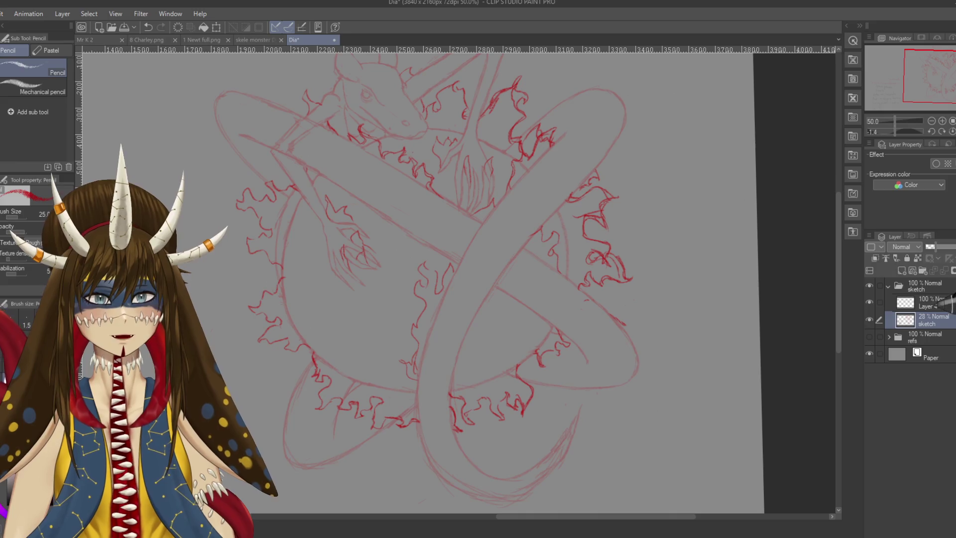
left_click(927, 302)
scroll(523, 241, "up", 3)
scroll(528, 263, "up", 2)
Trace a flame curl and small marks above the dragon's head, saving with Ctrl+S
mouse_move(397, 154)
left_mouse_down()
mouse_move(429, 135)
mouse_move(440, 144)
left_mouse_up()
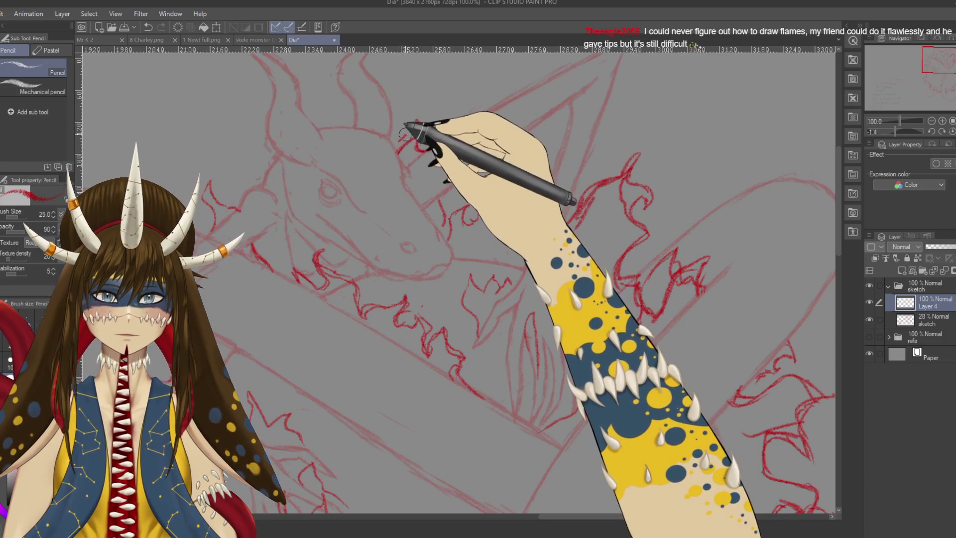
scroll(437, 152, "down", 2)
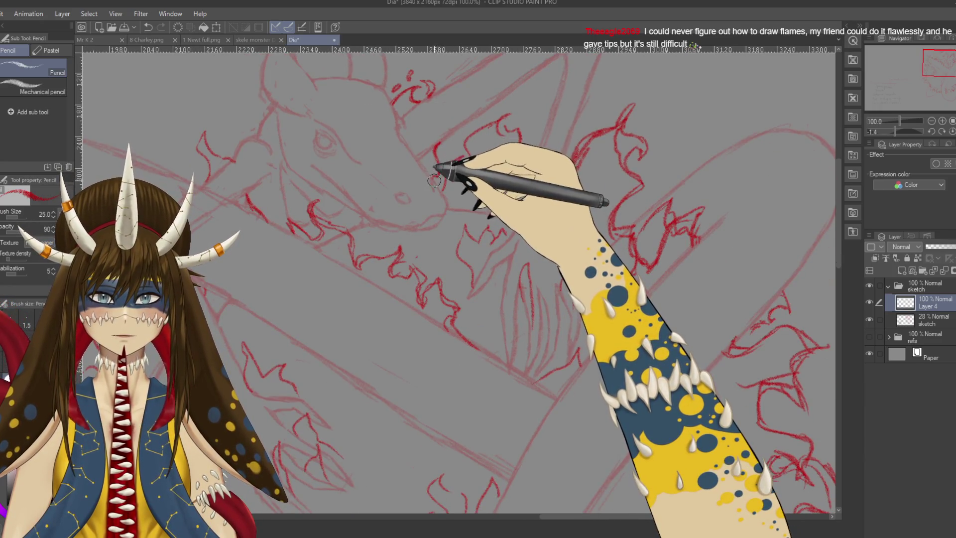
key("ctrl+s")
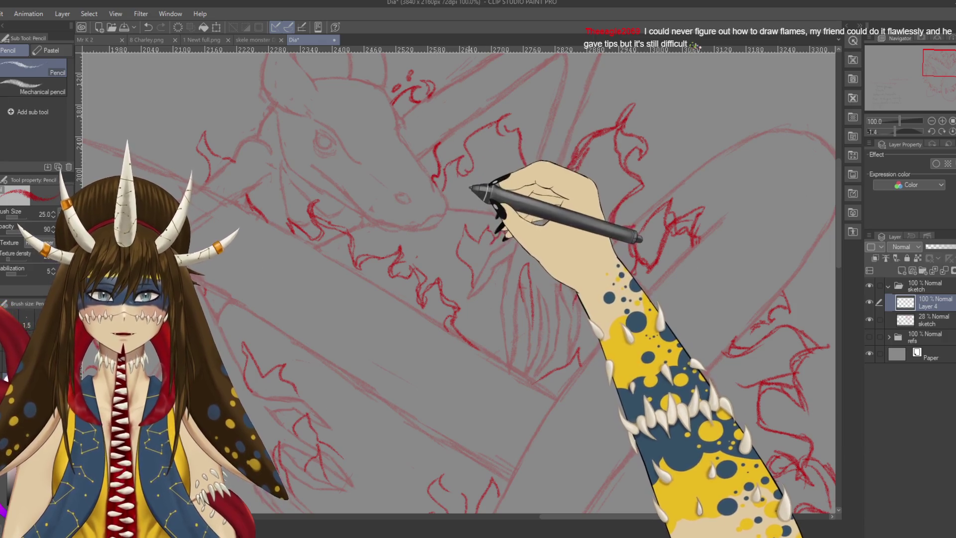
scroll(473, 200, "up", 2)
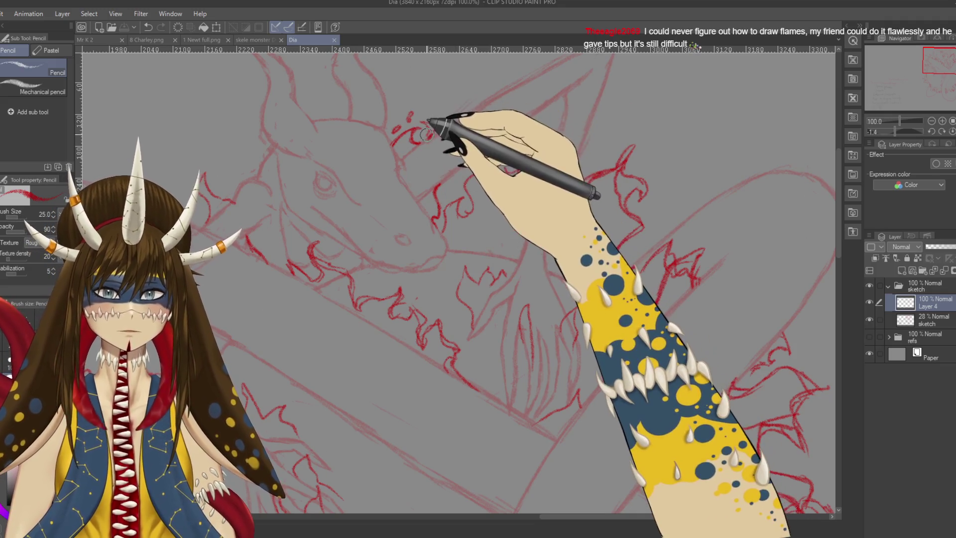
left_click_drag(424, 123, 420, 118)
key("ctrl+s")
scroll(468, 209, "down", 2)
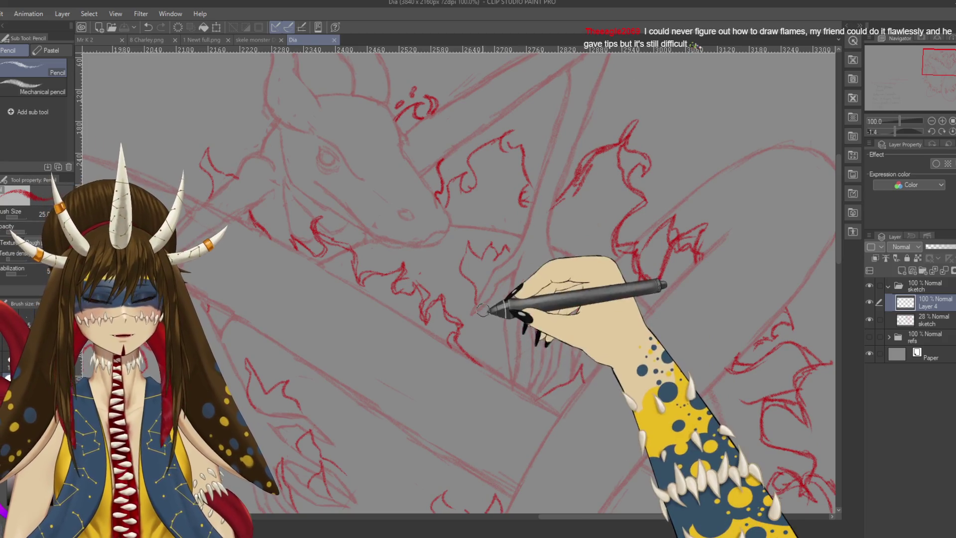
mouse_move(662, 149)
left_mouse_down()
mouse_move(532, 214)
mouse_move(650, 224)
left_mouse_up()
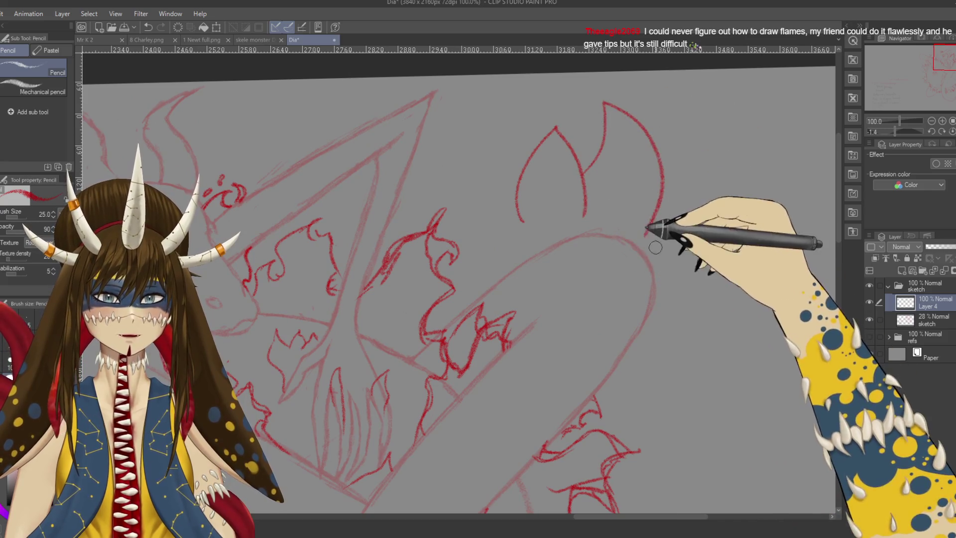
Sketch a looping flame outline with small curls and bumps above the sun's upper right
left_click_drag(490, 223, 508, 107)
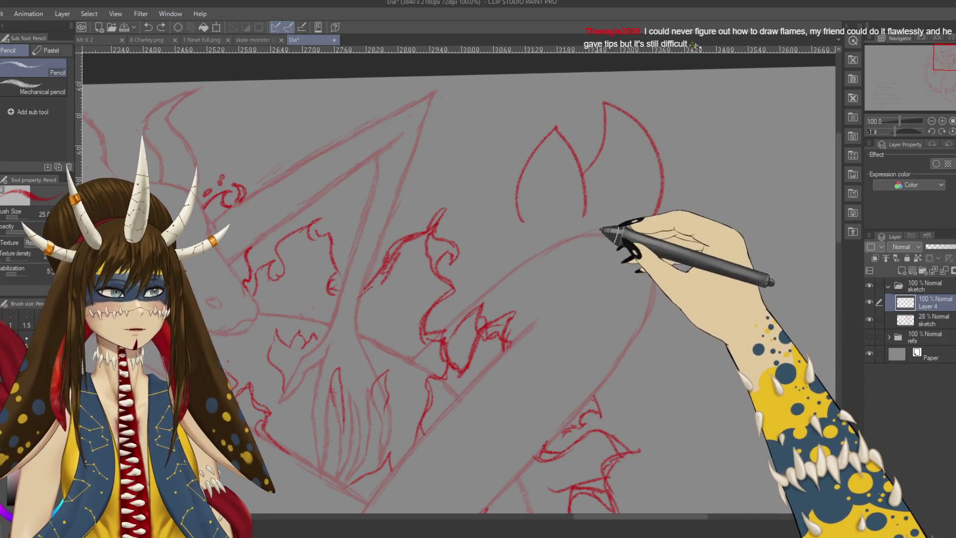
key("ctrl+z")
key("ctrl+z")
key("ctrl+z")
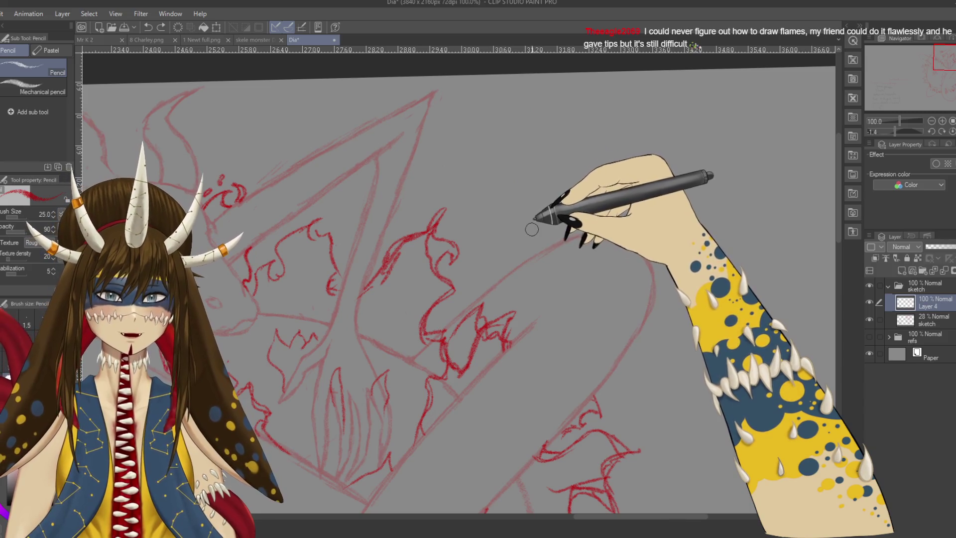
left_click_drag(529, 234, 643, 238)
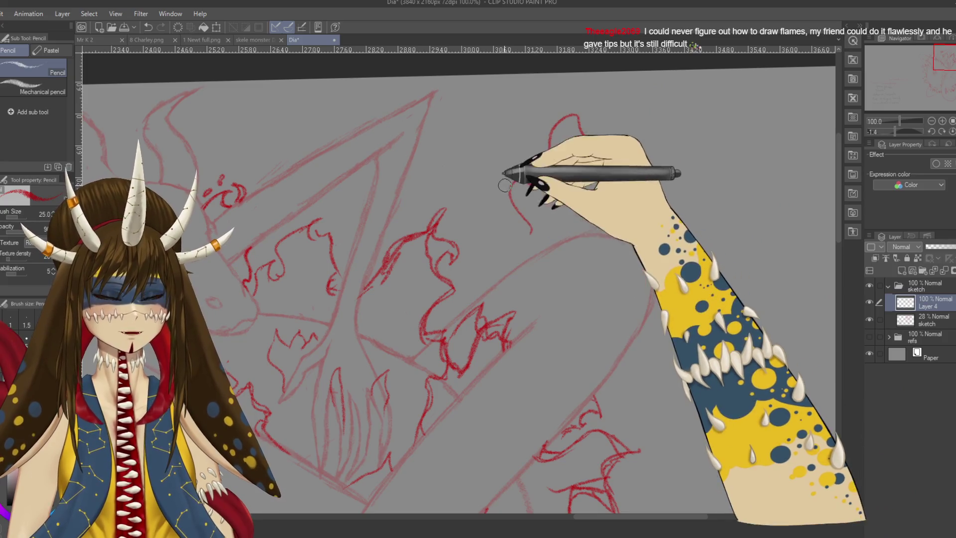
left_click_drag(528, 178, 549, 179)
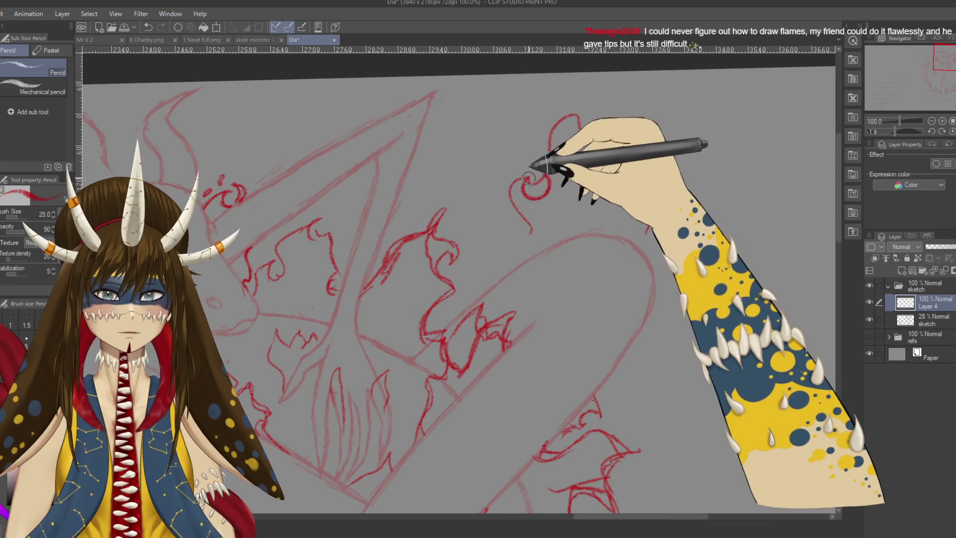
left_click_drag(635, 169, 630, 192)
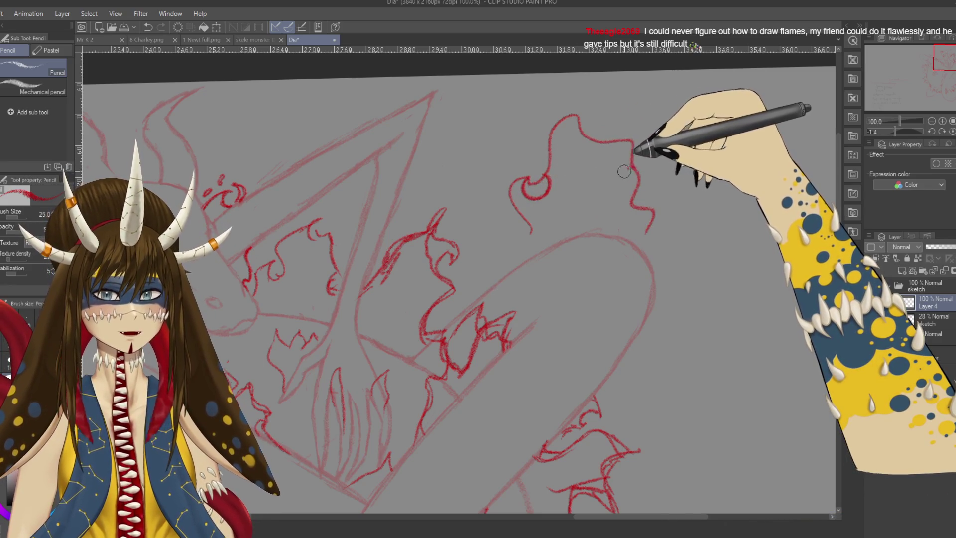
left_click_drag(582, 132, 630, 143)
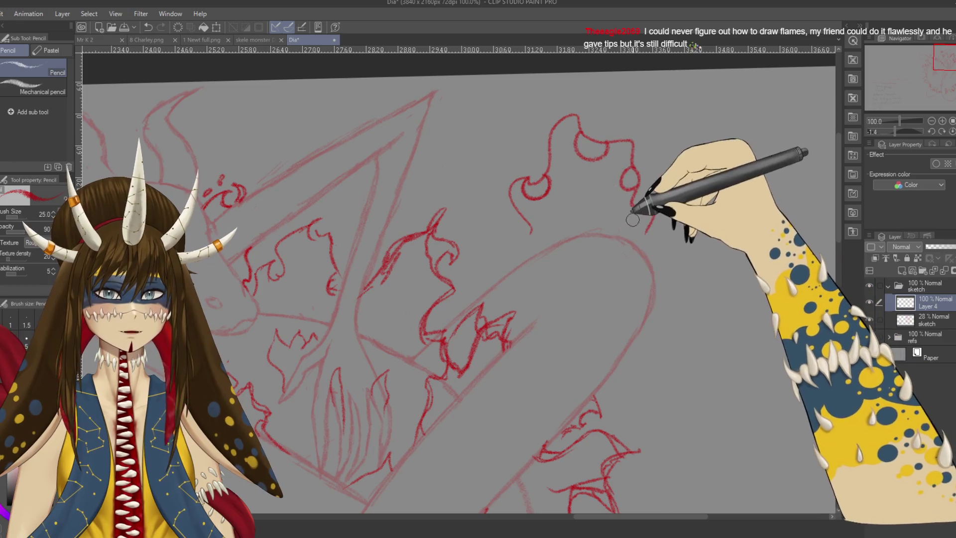
left_click_drag(637, 210, 634, 231)
key("e")
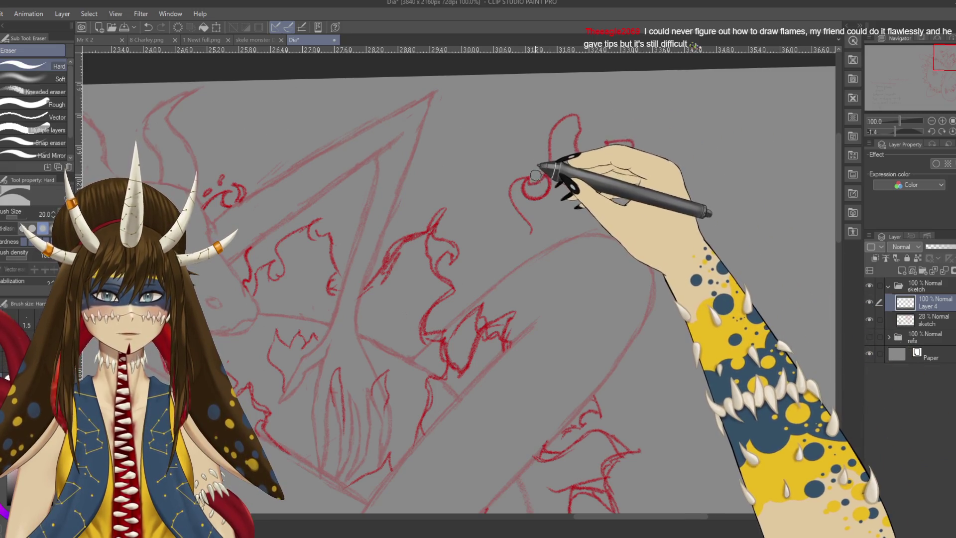
Add more strokes along the flame's top and sides, then erase the whole upper-right flame sketch
key("p")
left_click_drag(563, 118, 578, 114)
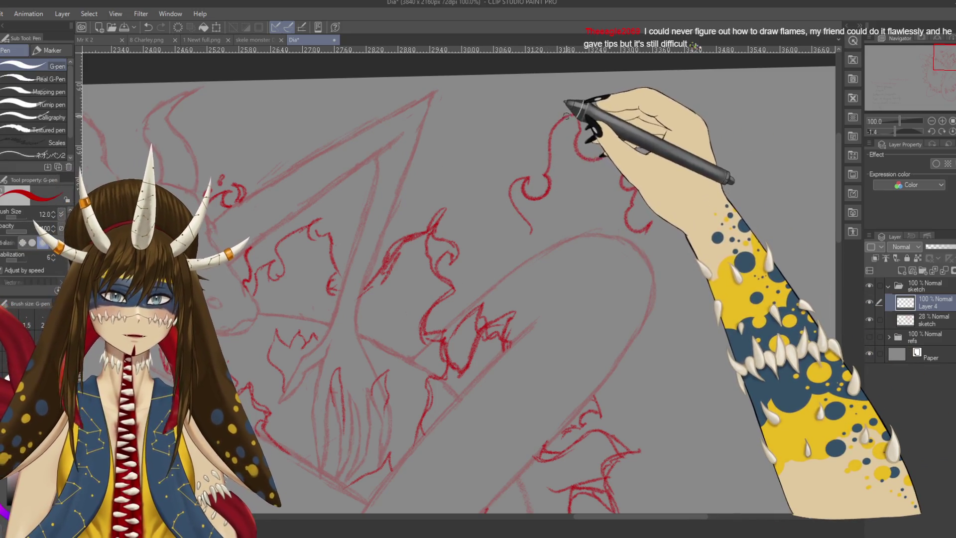
key("p")
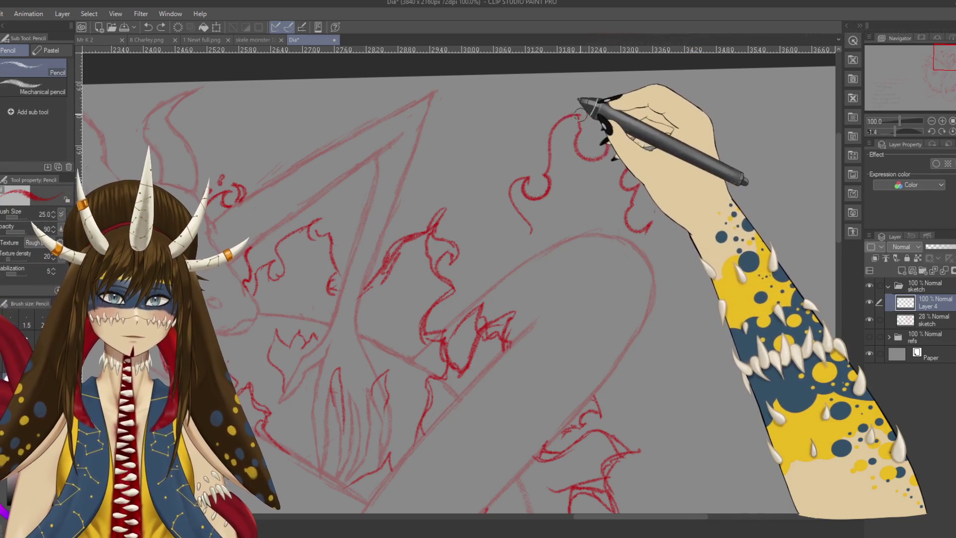
left_click_drag(587, 142, 635, 144)
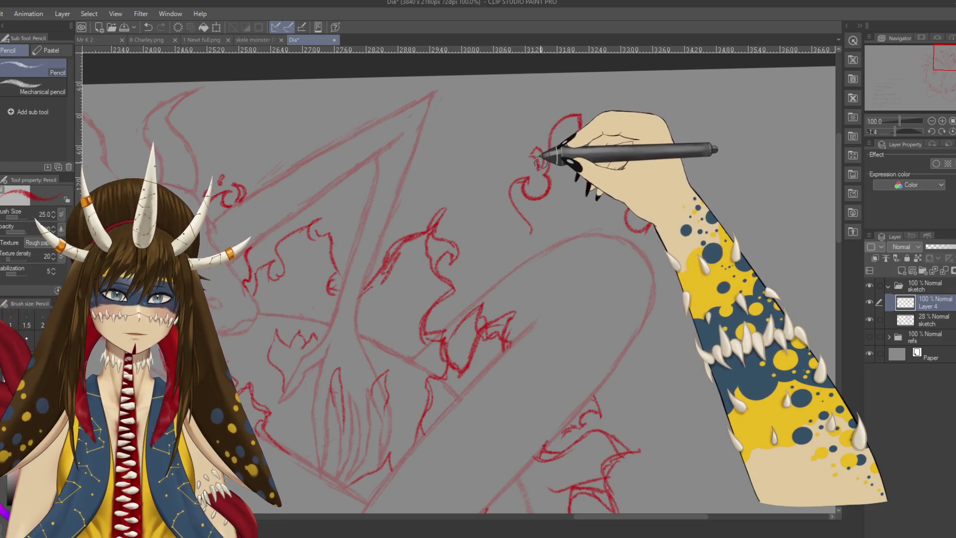
left_click_drag(539, 166, 544, 135)
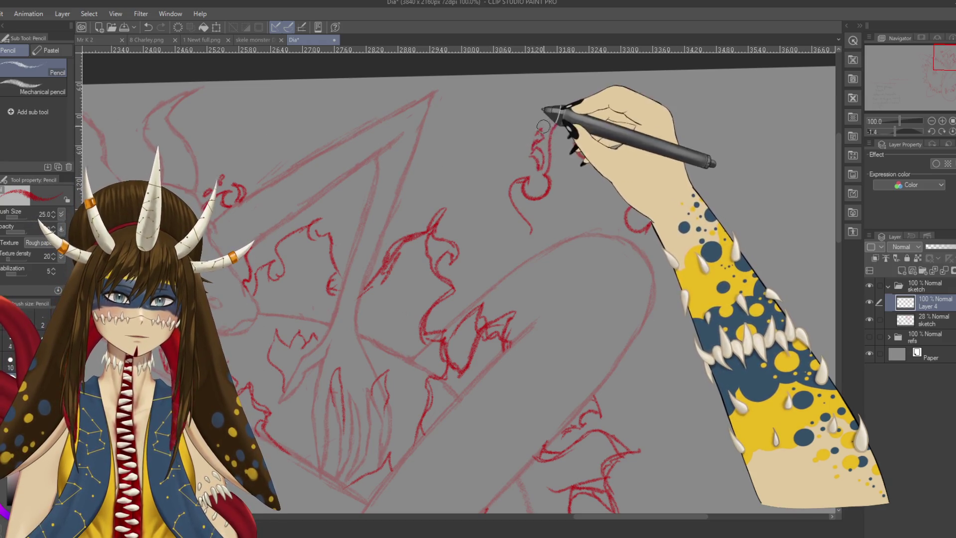
mouse_move(503, 169)
left_mouse_down()
mouse_move(506, 198)
mouse_move(630, 129)
mouse_move(652, 104)
left_mouse_up()
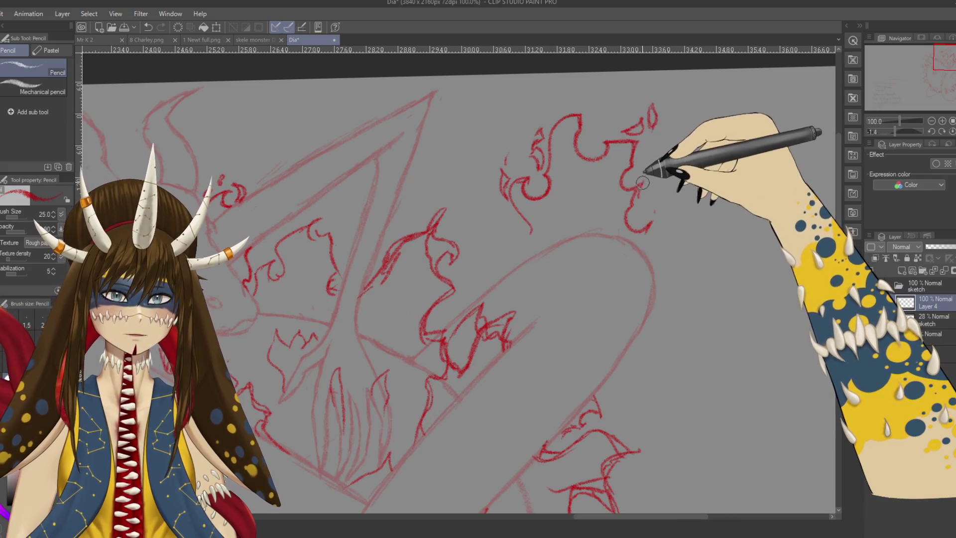
left_click_drag(657, 214, 665, 232)
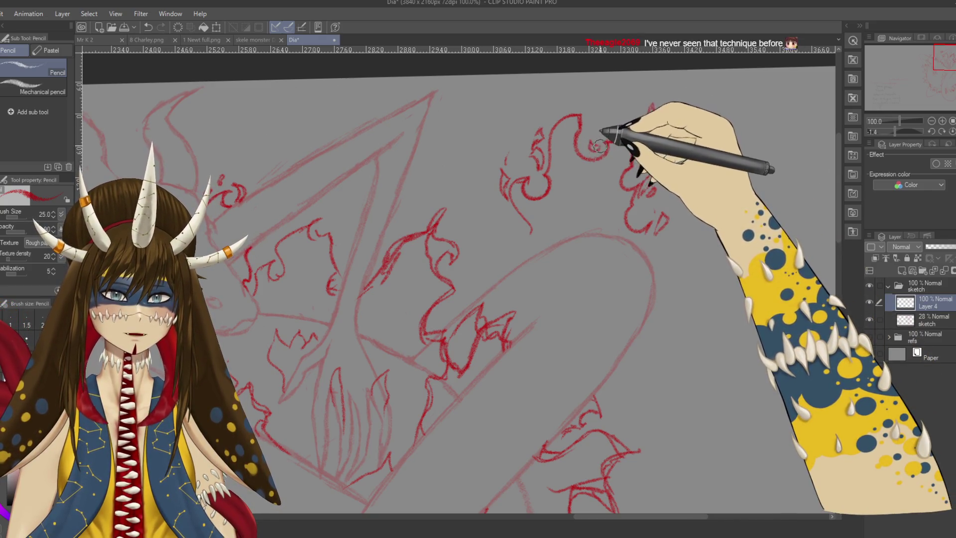
left_click_drag(574, 94, 578, 108)
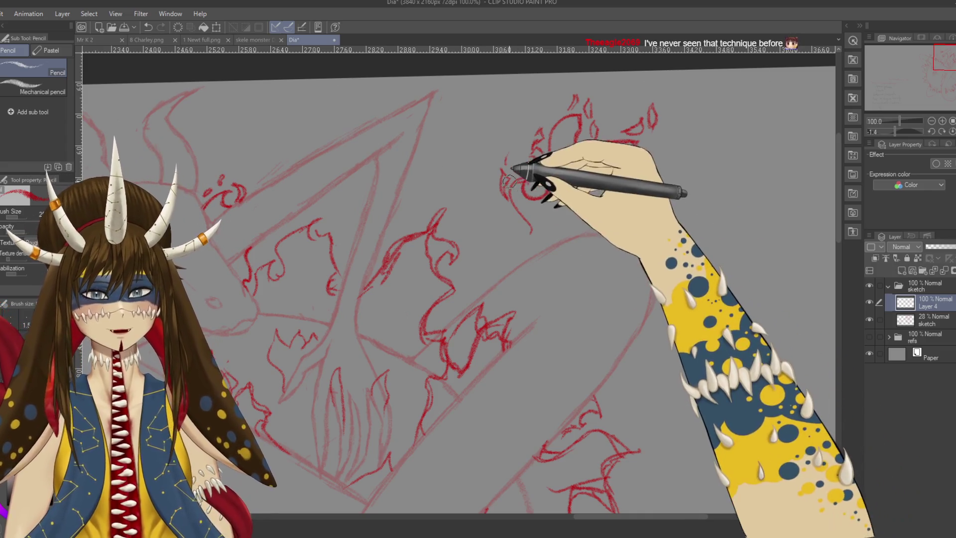
key("e")
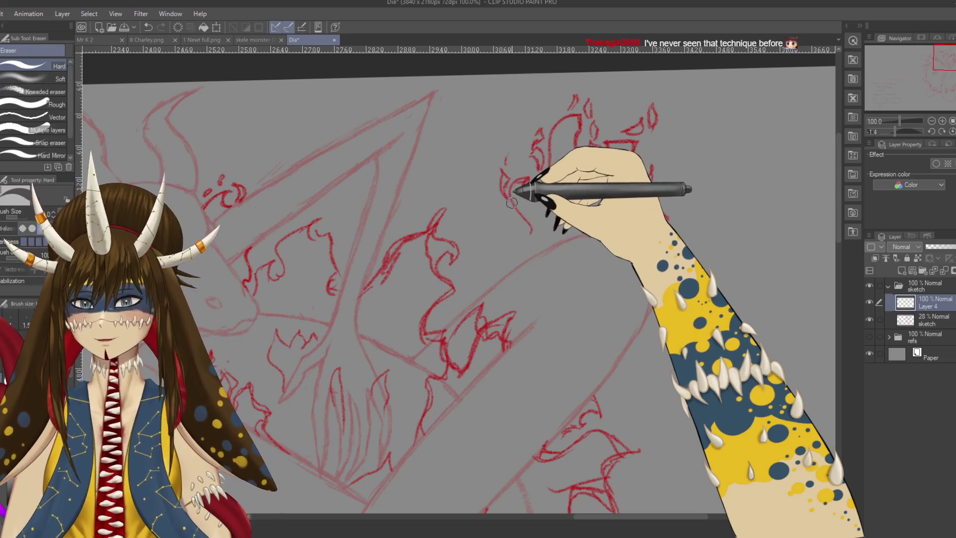
left_click_drag(534, 231, 534, 99)
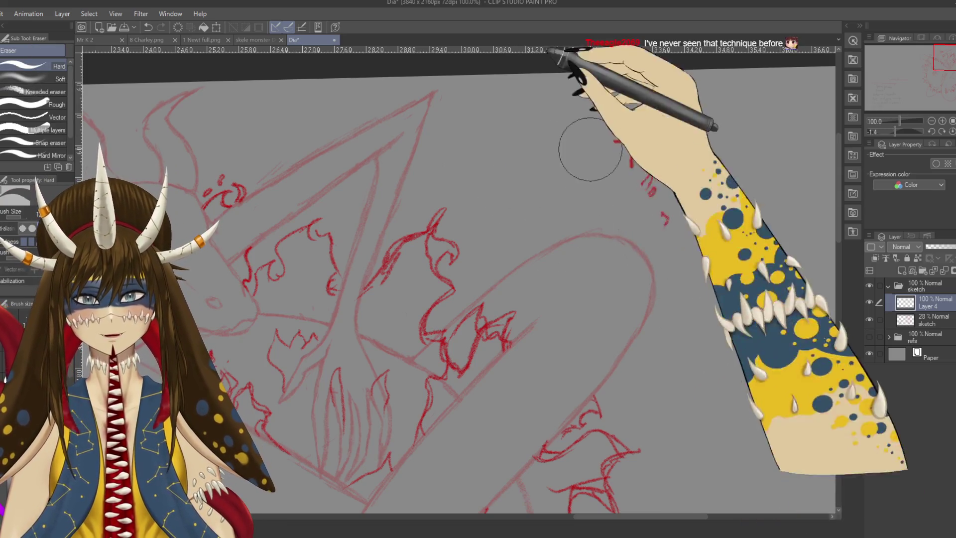
Rotate the canvas, save, and zoom to 150% on the dragon's head and flames
key("r")
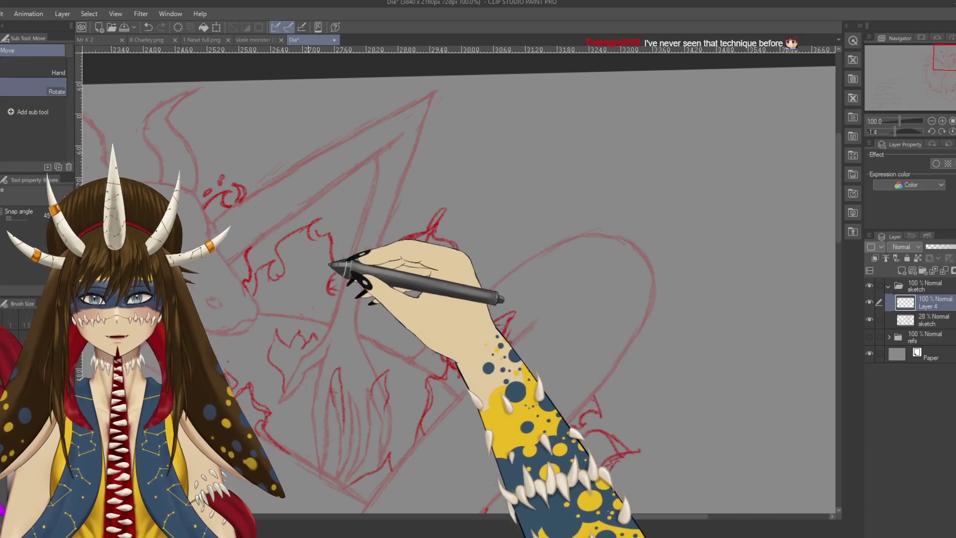
left_click_drag(331, 218, 259, 285)
key("p")
left_click_drag(404, 259, 532, 150)
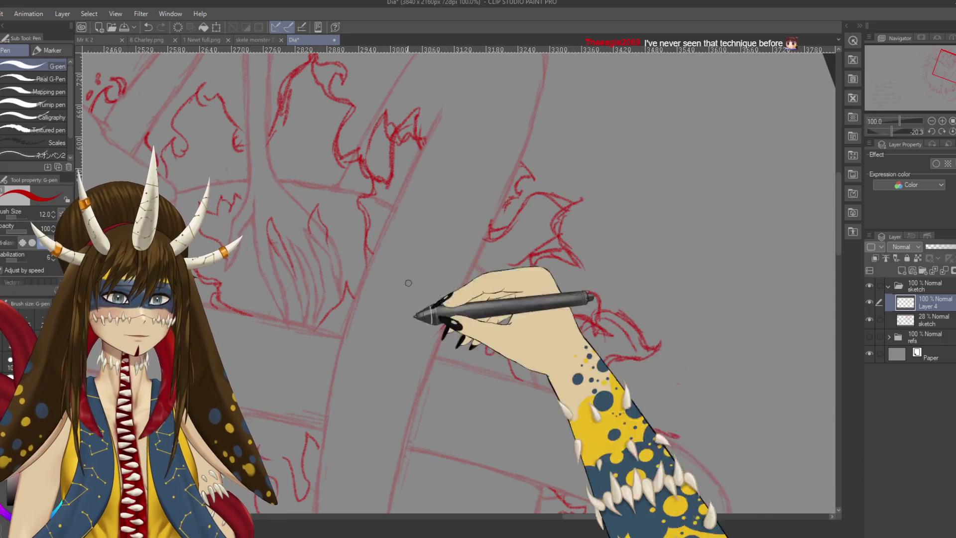
key("ctrl+s")
scroll(545, 329, "up", 1)
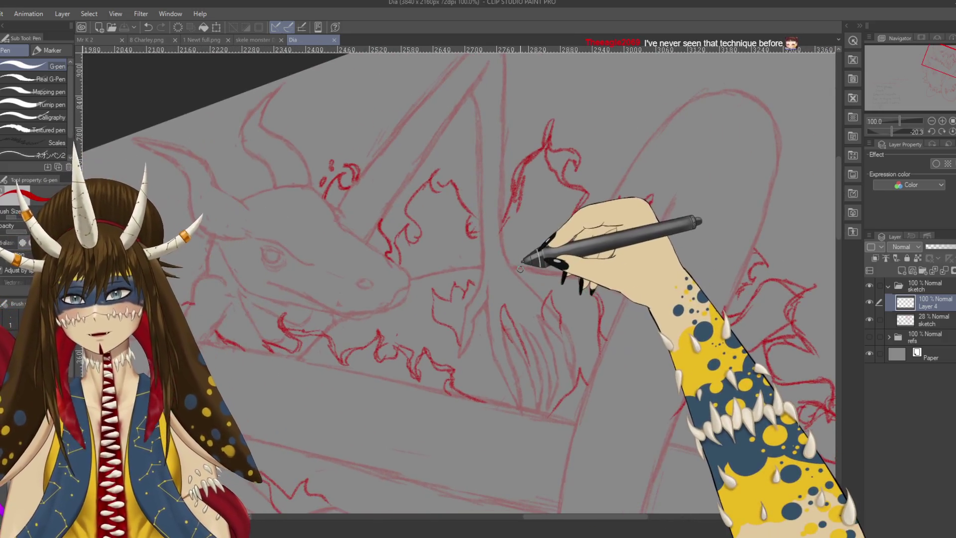
left_click_drag(338, 269, 419, 269)
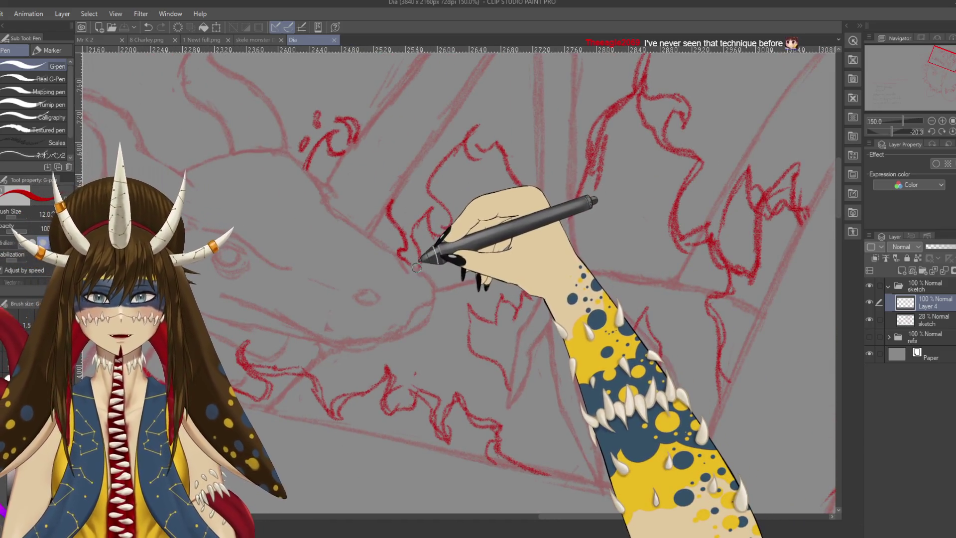
Sketch red flames above the dragon's snout, fixing strokes with a size-25 eraser
key("p")
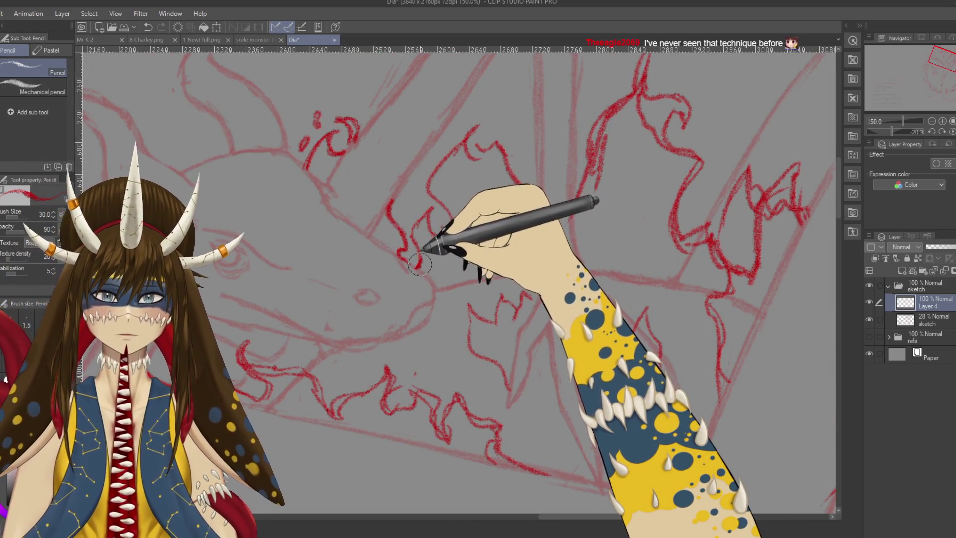
mouse_move(411, 234)
left_mouse_down()
mouse_move(436, 174)
mouse_move(480, 120)
mouse_move(527, 227)
left_mouse_up()
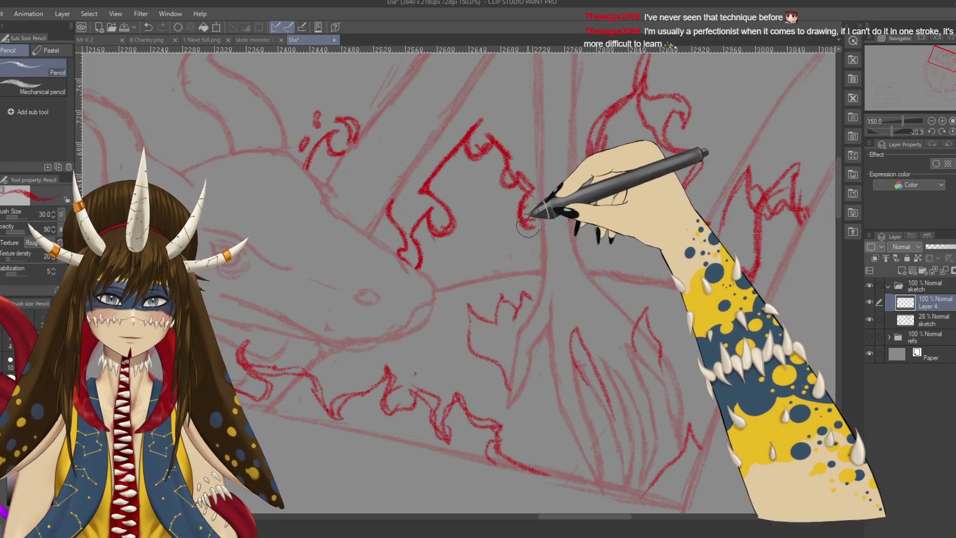
key("e")
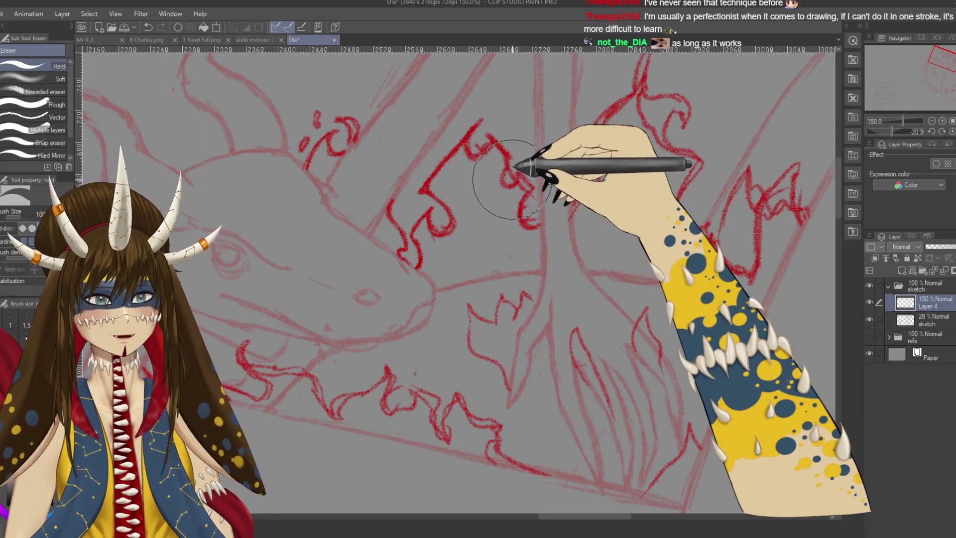
key("bracketleft")
key("bracketleft")
key("bracketleft")
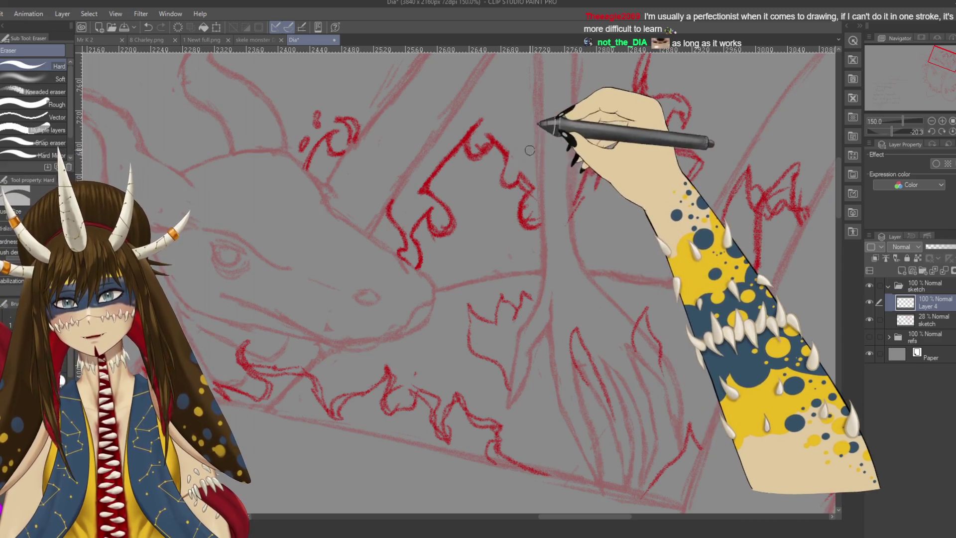
key("p")
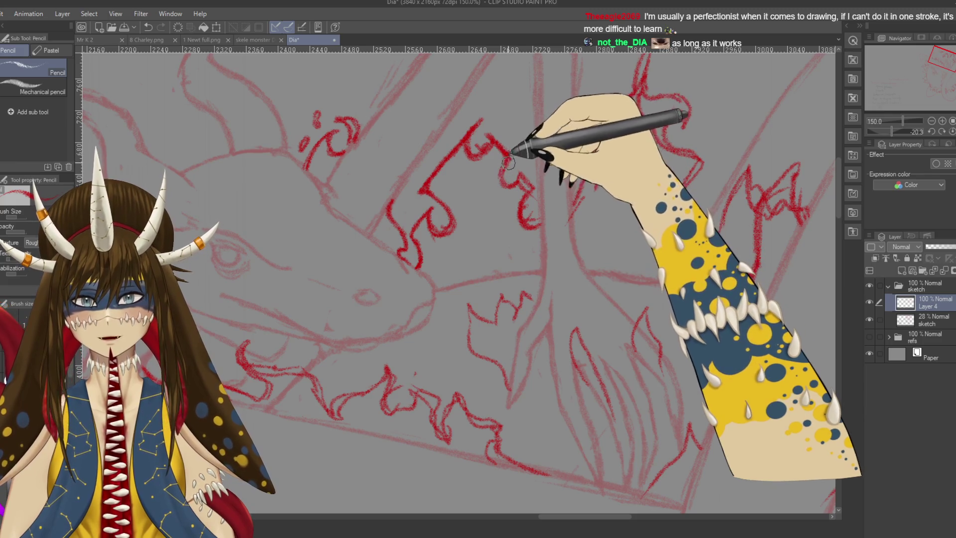
key("e")
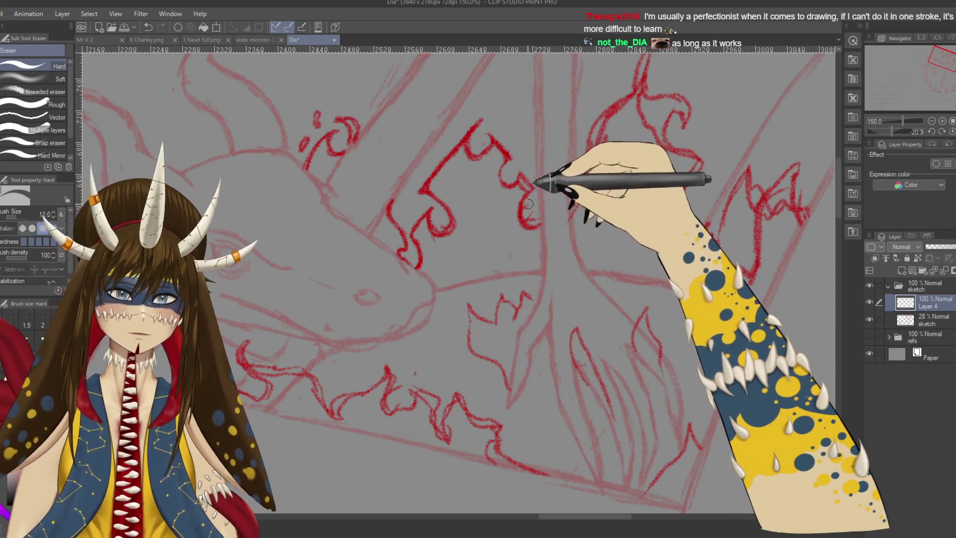
key("p")
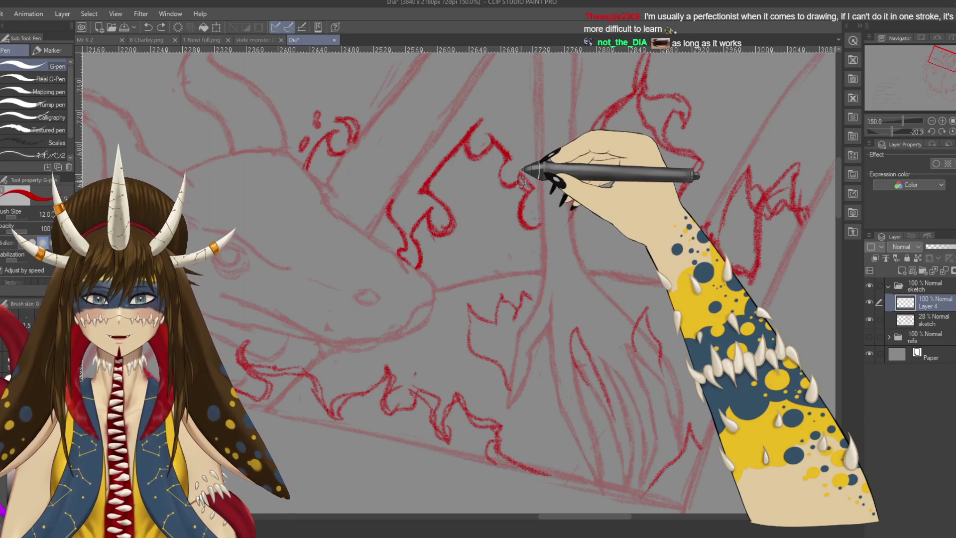
key("p")
left_click_drag(531, 189, 542, 206)
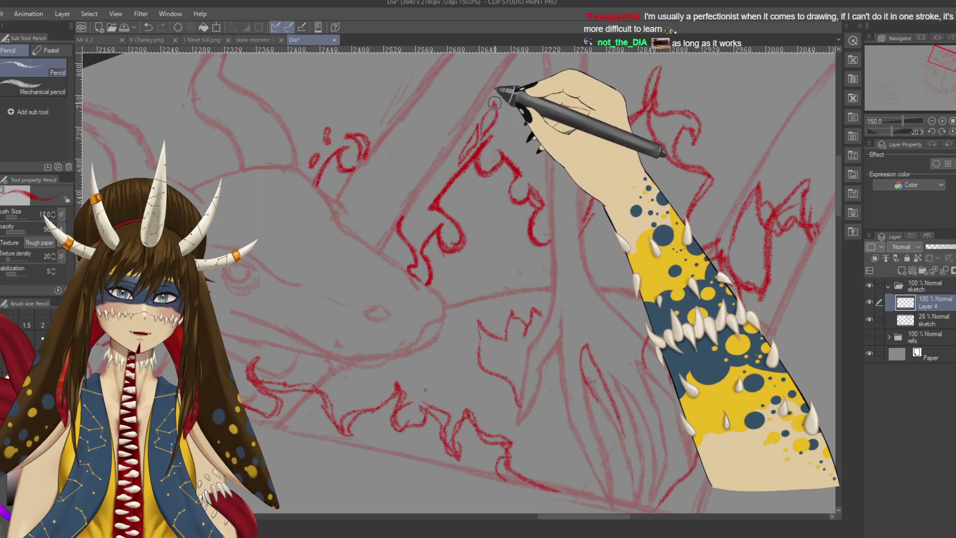
scroll(528, 224, "up", 3)
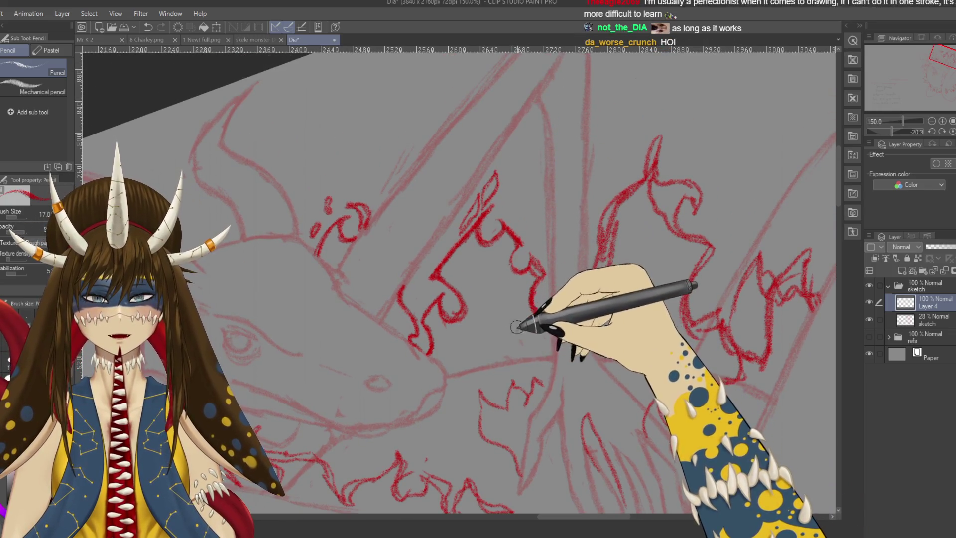
Draw a long flame line and short faint marks around the flame
mouse_move(475, 209)
left_mouse_down()
mouse_move(437, 261)
mouse_move(479, 121)
mouse_move(542, 224)
left_mouse_up()
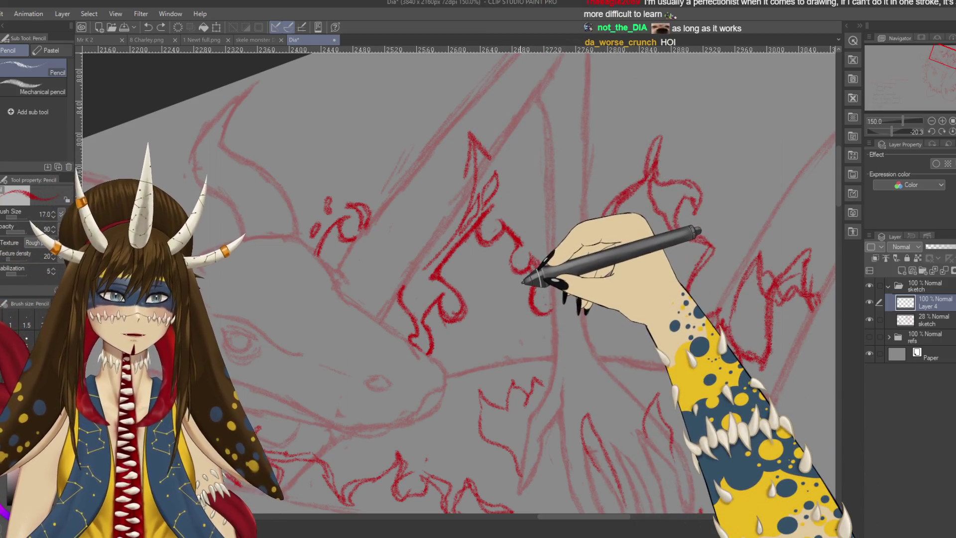
left_click_drag(436, 288, 487, 213)
mouse_move(590, 198)
left_mouse_down()
mouse_move(555, 224)
mouse_move(548, 217)
left_mouse_up()
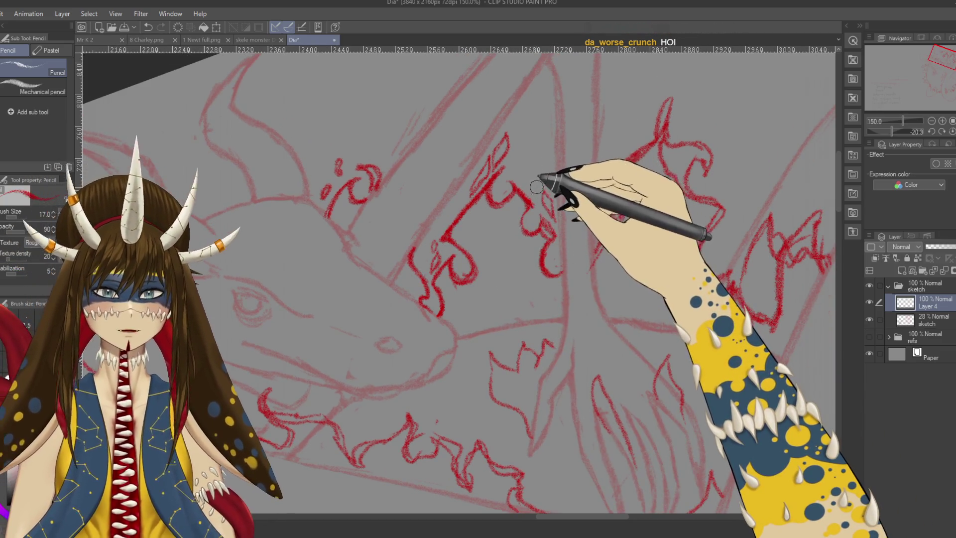
left_click_drag(541, 184, 540, 167)
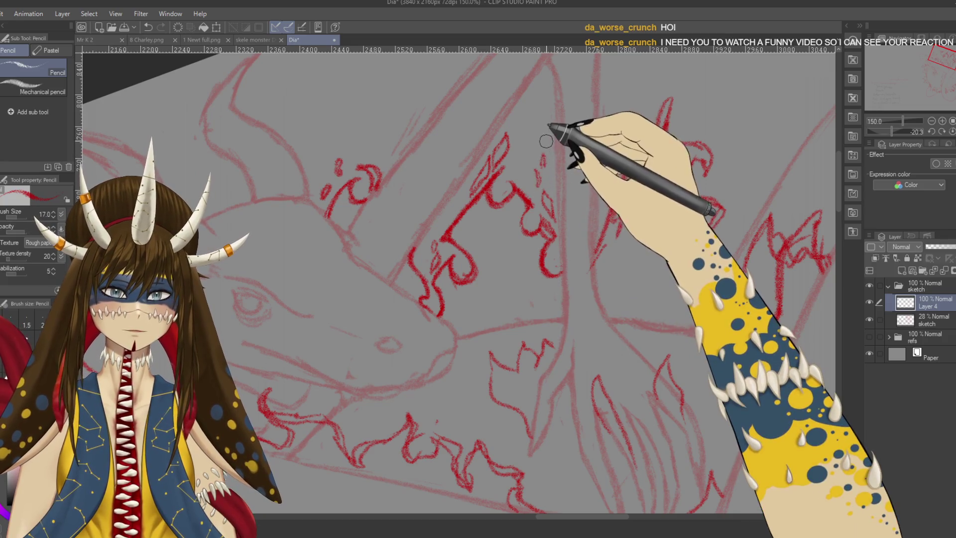
left_click_drag(530, 125, 532, 159)
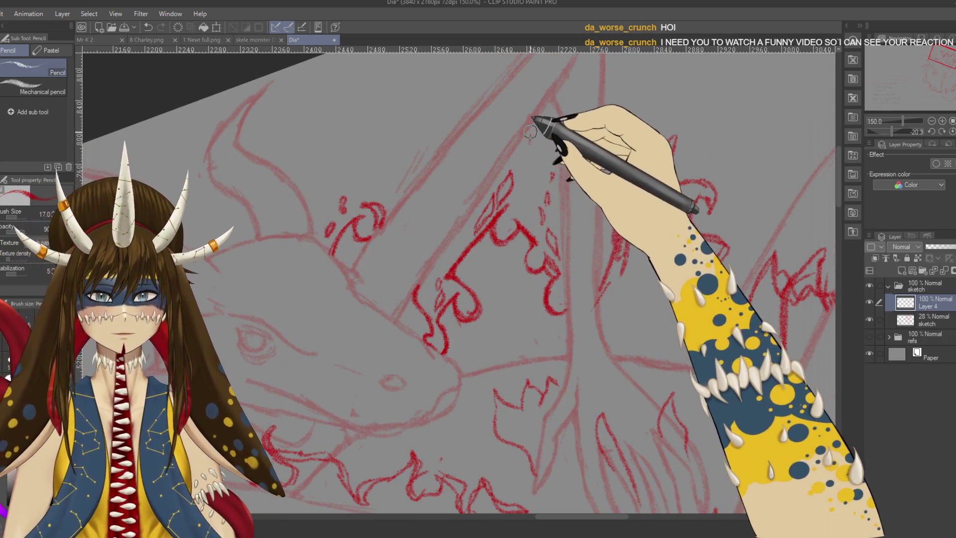
Dab small red flame specks near the curl and undo the stray long upward stroke
left_click_drag(384, 114, 383, 119)
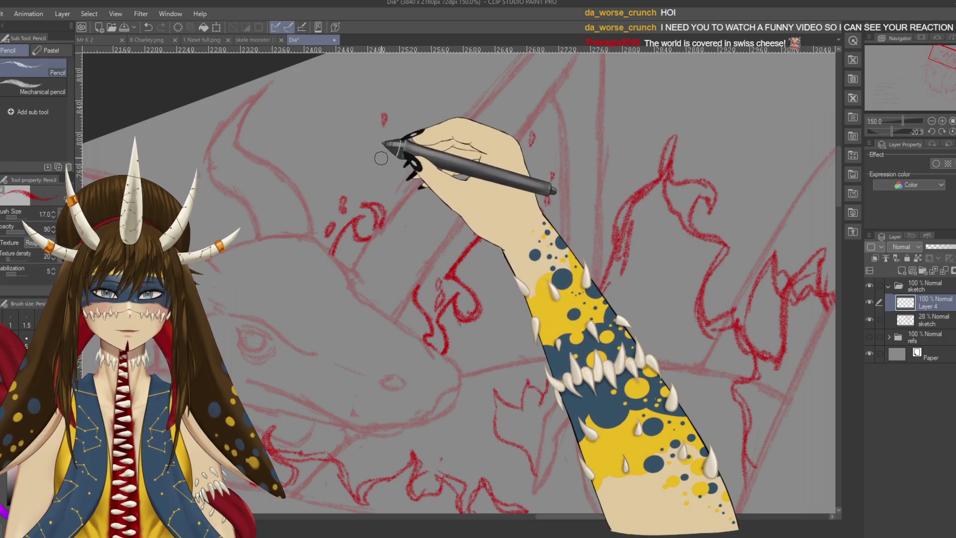
left_click(347, 153)
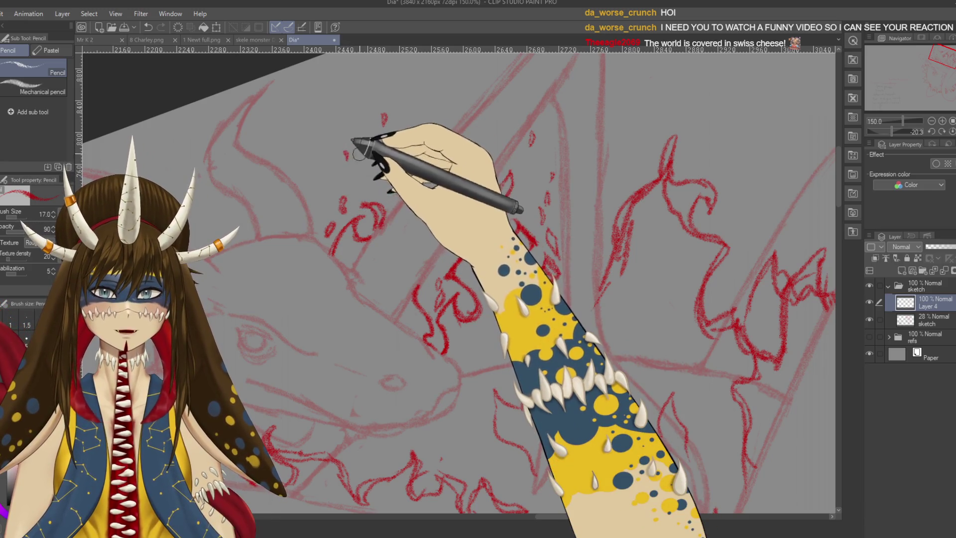
left_click(384, 158)
left_click_drag(428, 125, 482, 57)
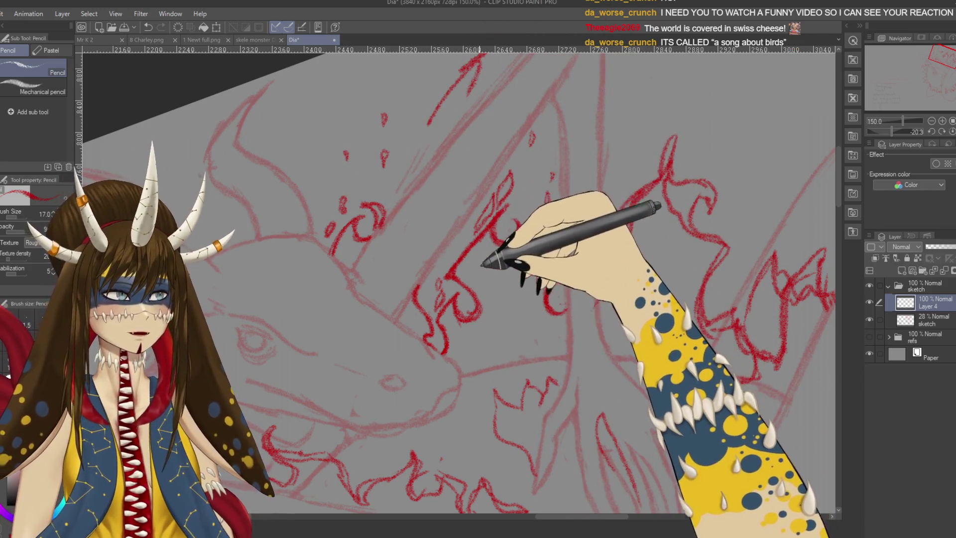
key("ctrl+z")
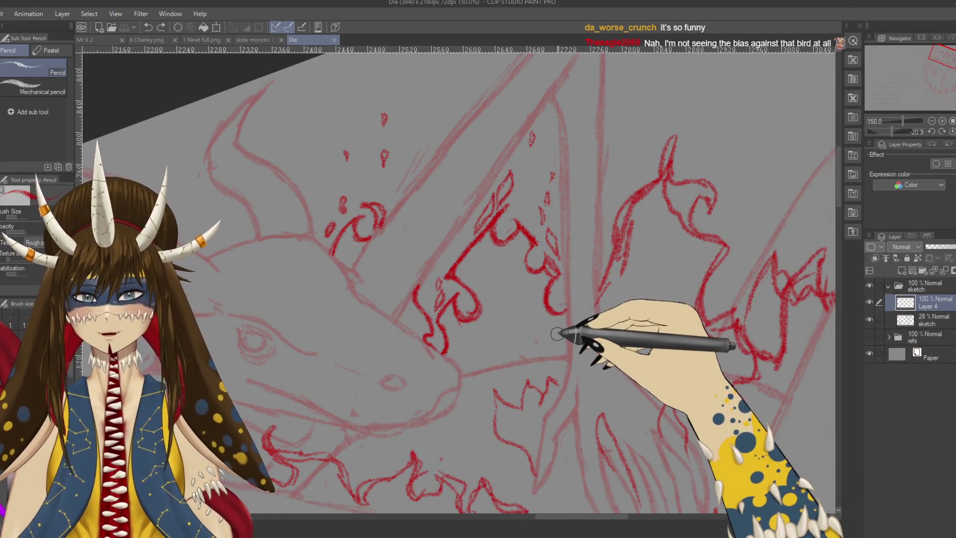
Trace a red pencil line along the left edge of the right-hand flame
left_click_drag(553, 262, 438, 272)
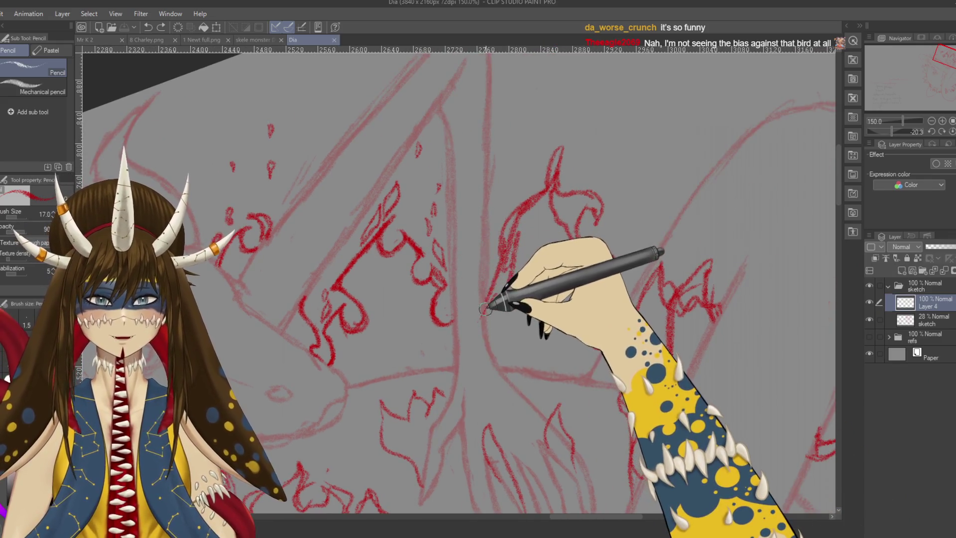
left_click_drag(518, 219, 485, 304)
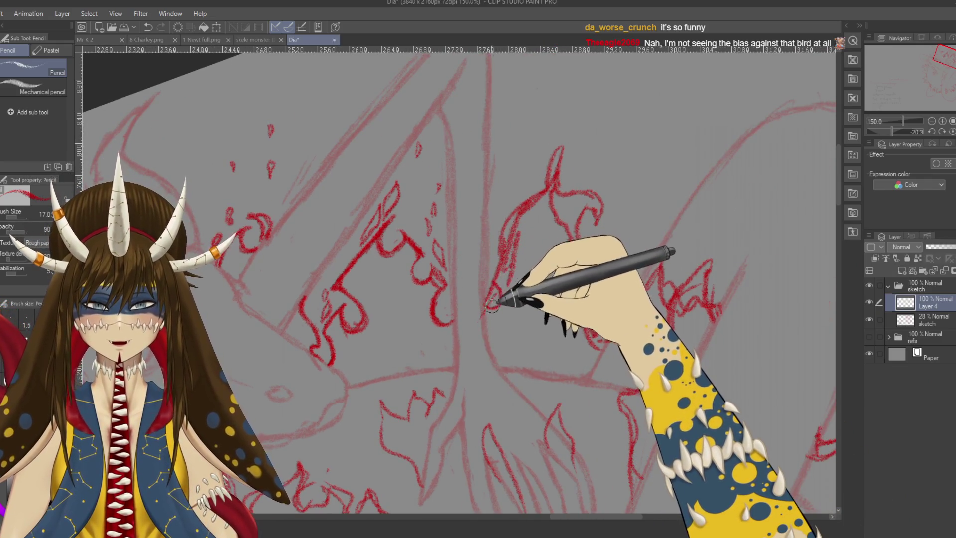
key("e")
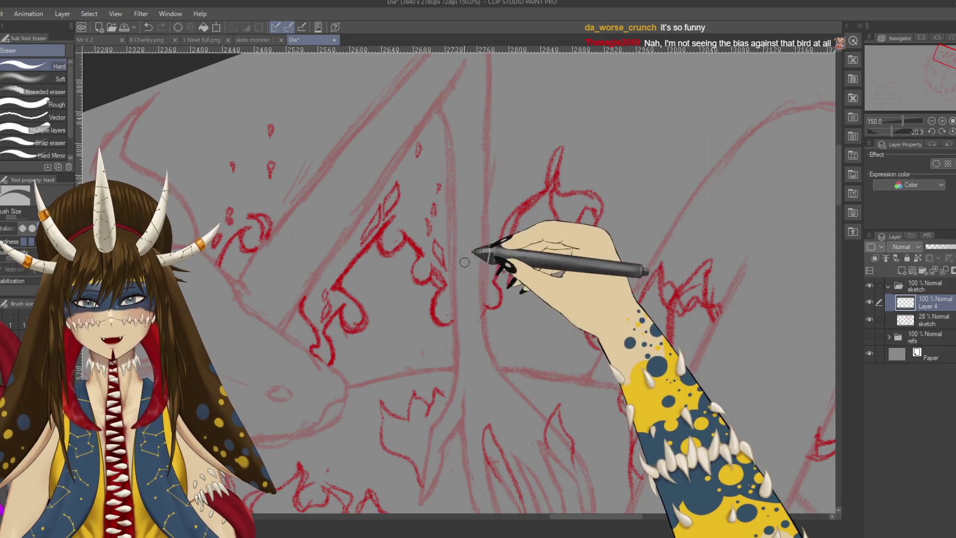
key("p")
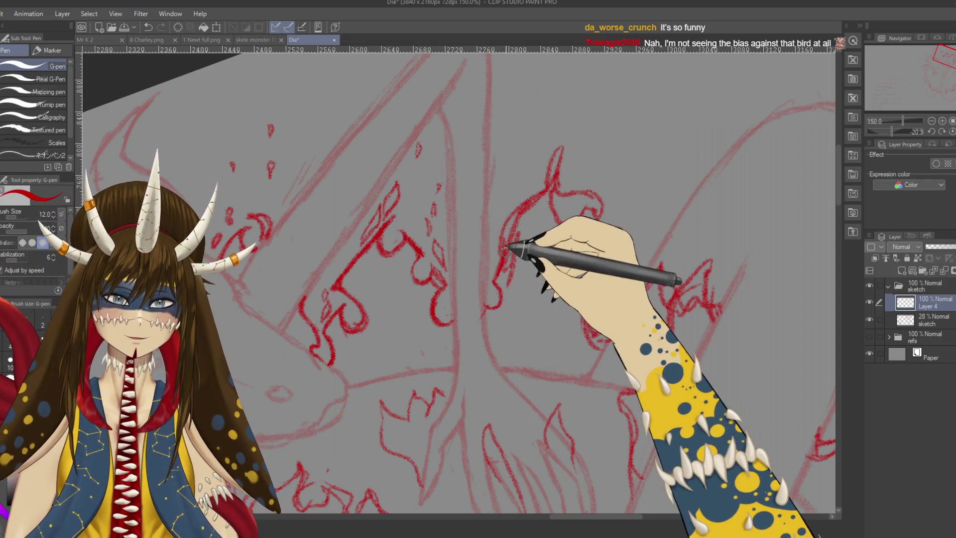
key("p")
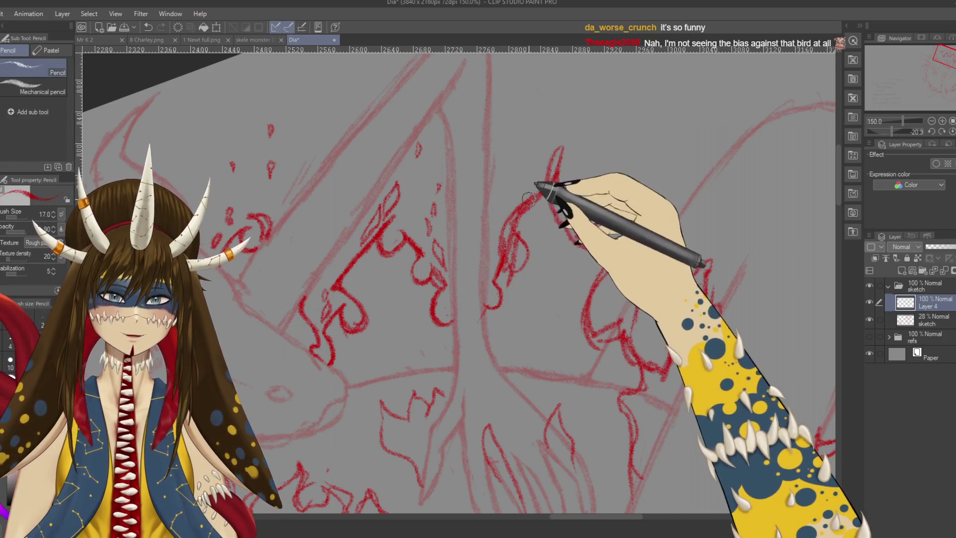
Draw red lines up the flame edge and erase the stray strokes
left_click_drag(516, 205, 562, 187)
key("e")
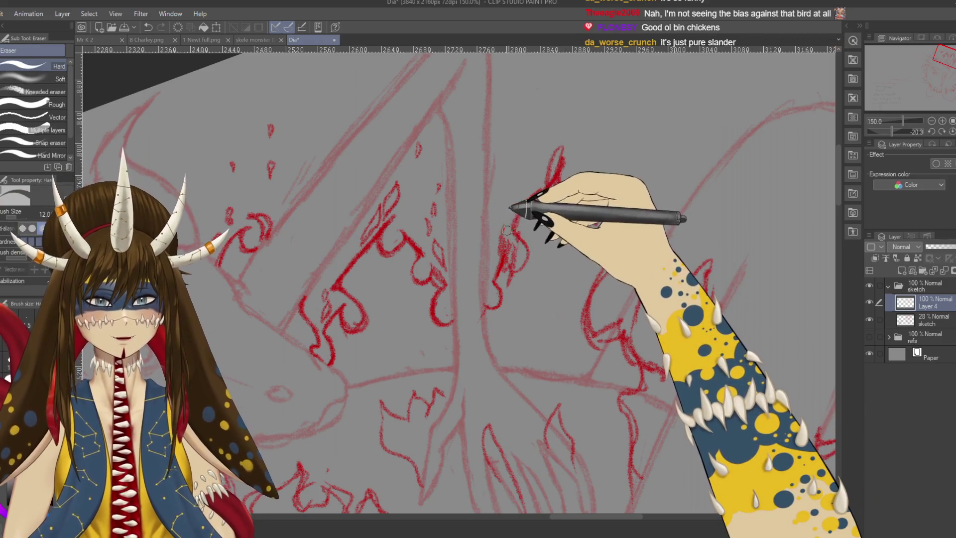
mouse_move(506, 225)
left_mouse_down()
mouse_move(501, 242)
mouse_move(517, 258)
left_mouse_up()
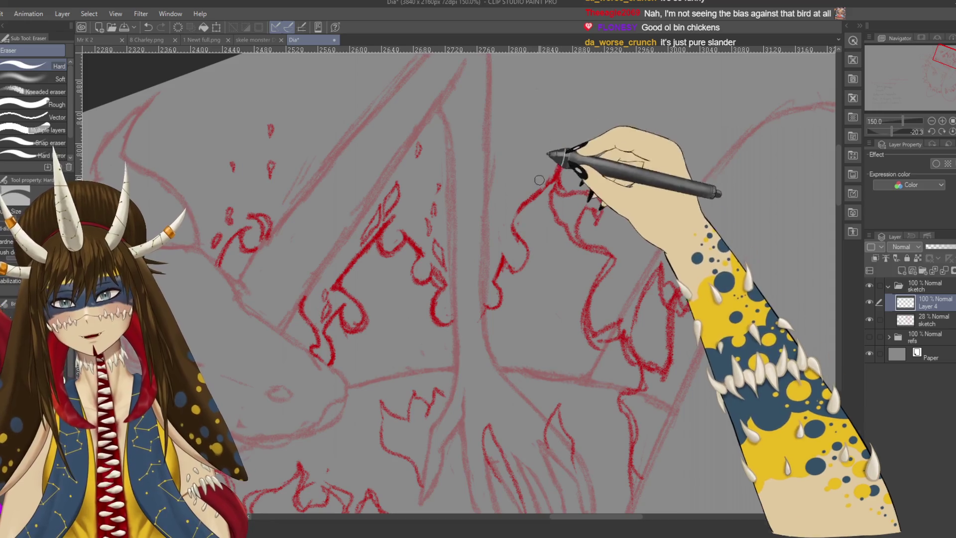
key("p")
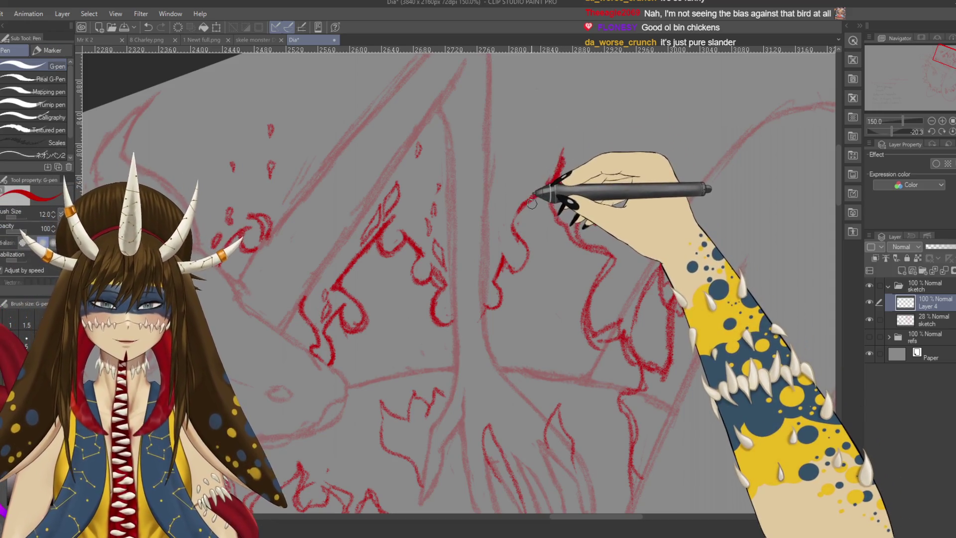
key("p")
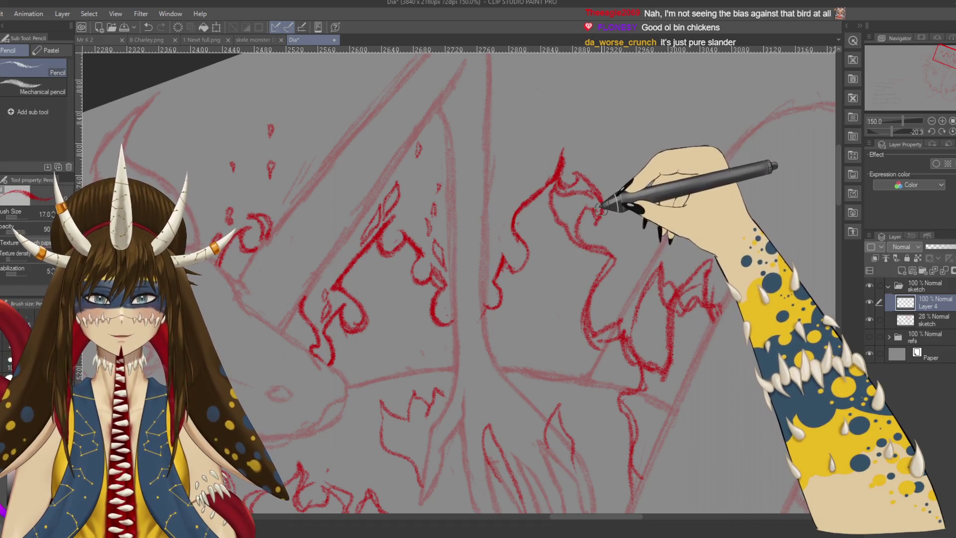
key("e")
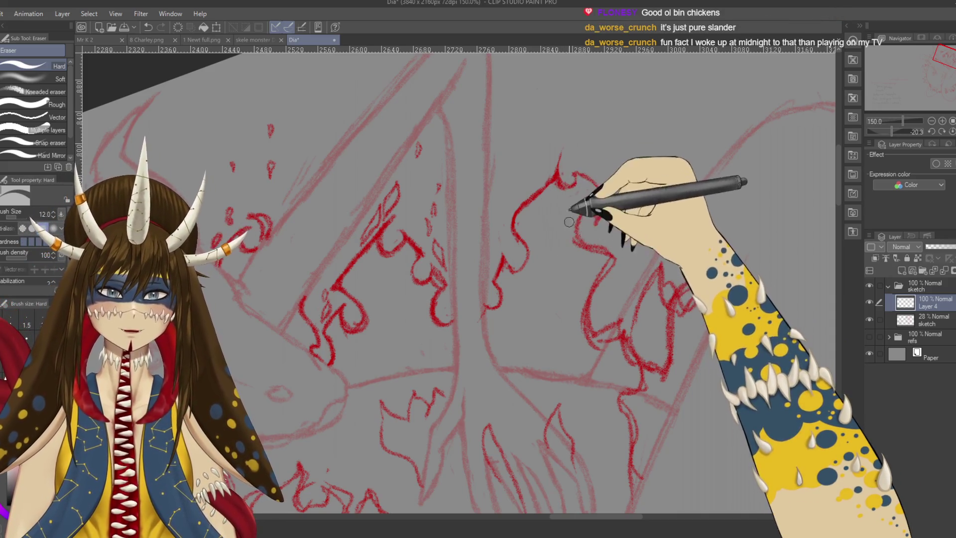
key("p")
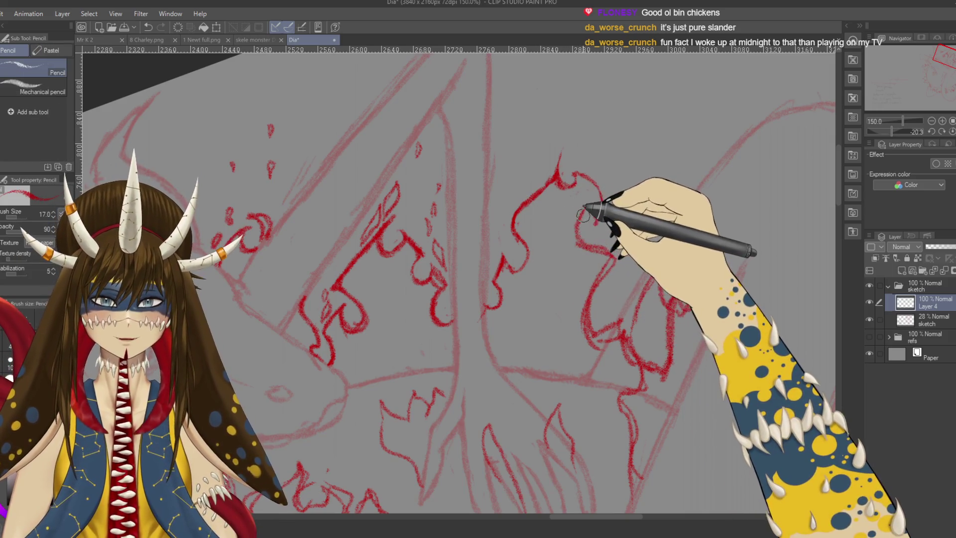
Redraw the flame curl on the right and extend its outline further down
left_click_drag(569, 224, 583, 218)
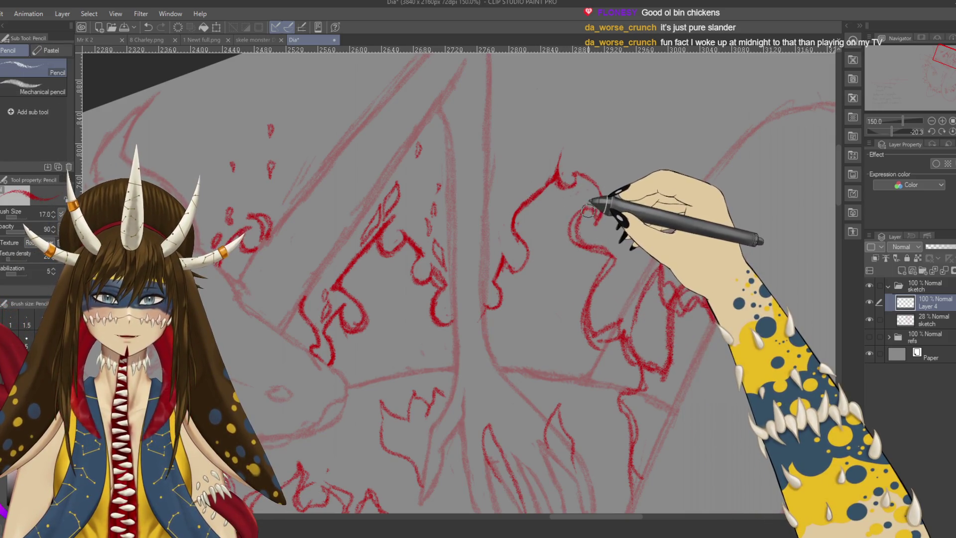
key("ctrl+z")
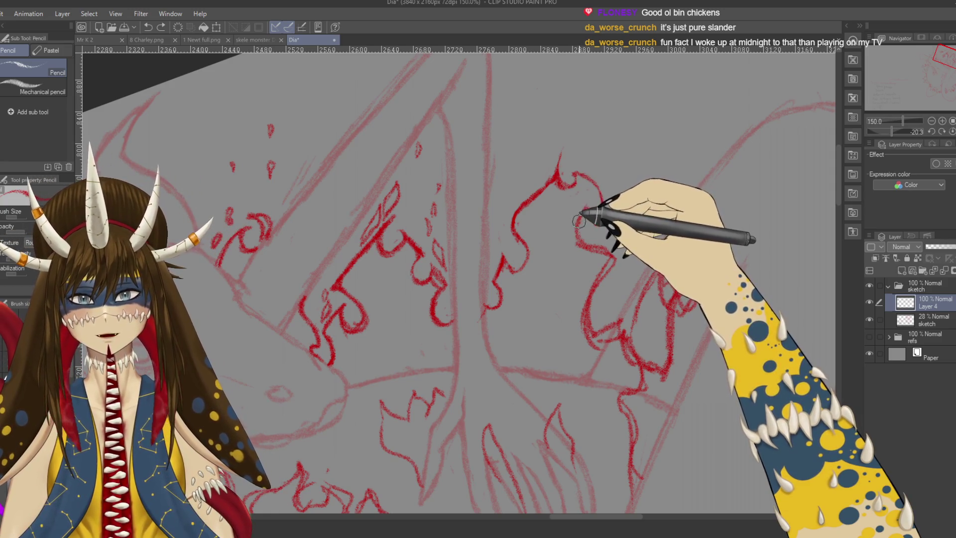
left_click_drag(578, 221, 592, 247)
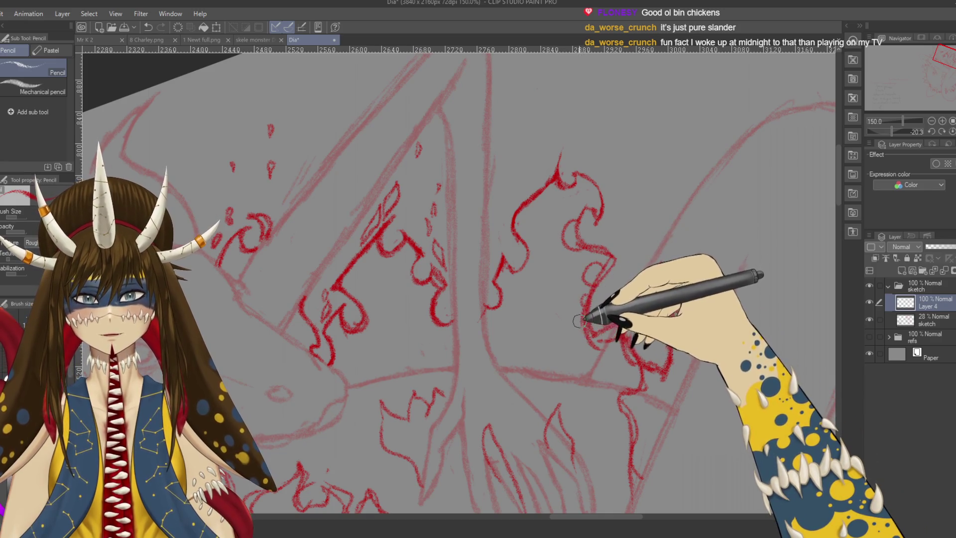
left_click_drag(582, 316, 574, 359)
key("e")
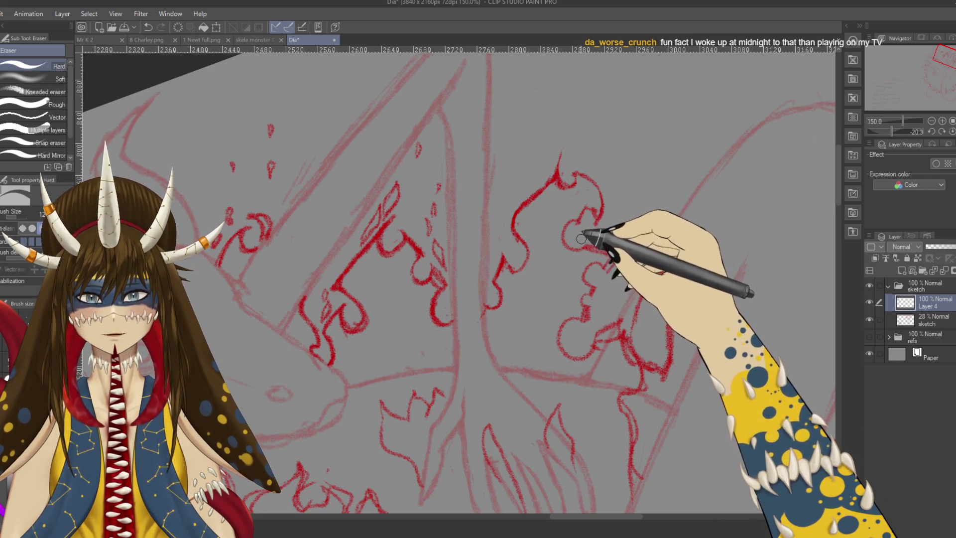
key("p")
key("p")
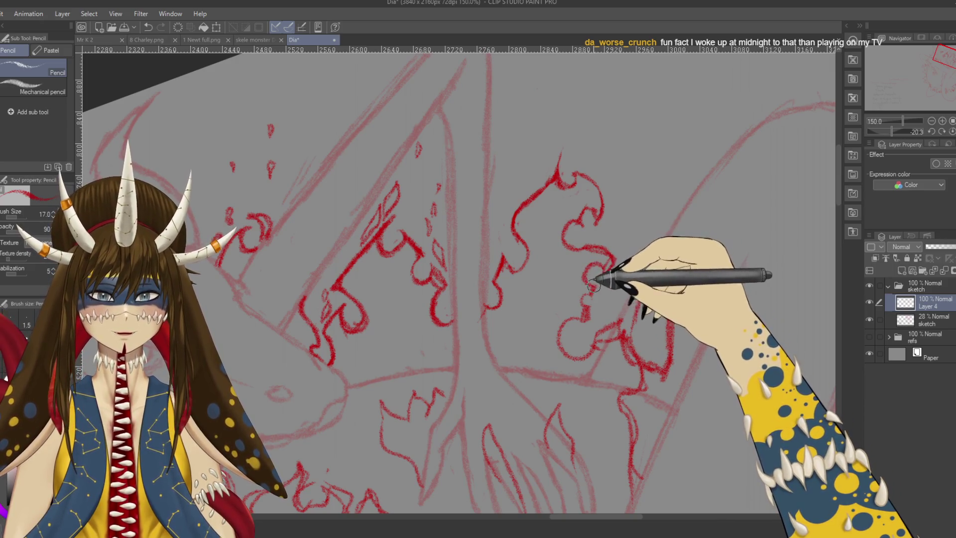
key("e")
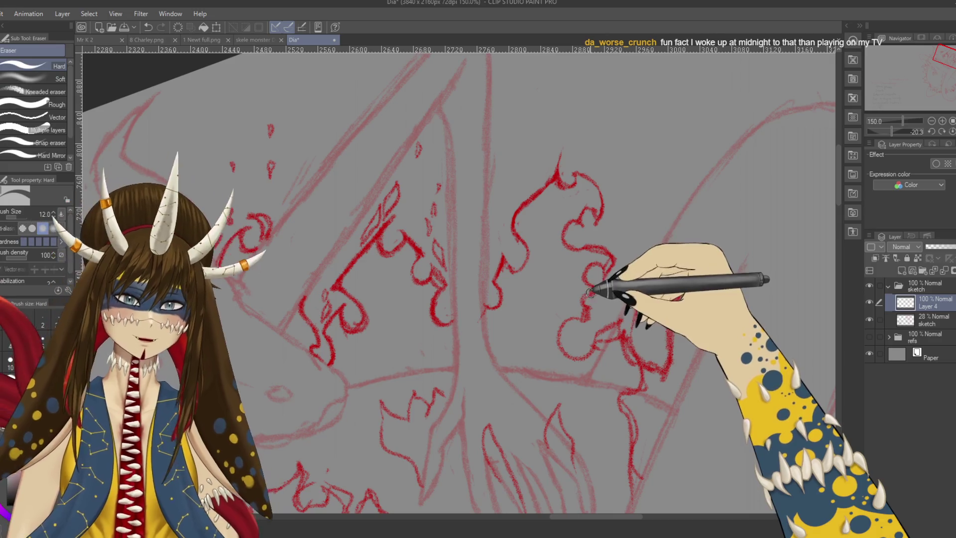
key("p")
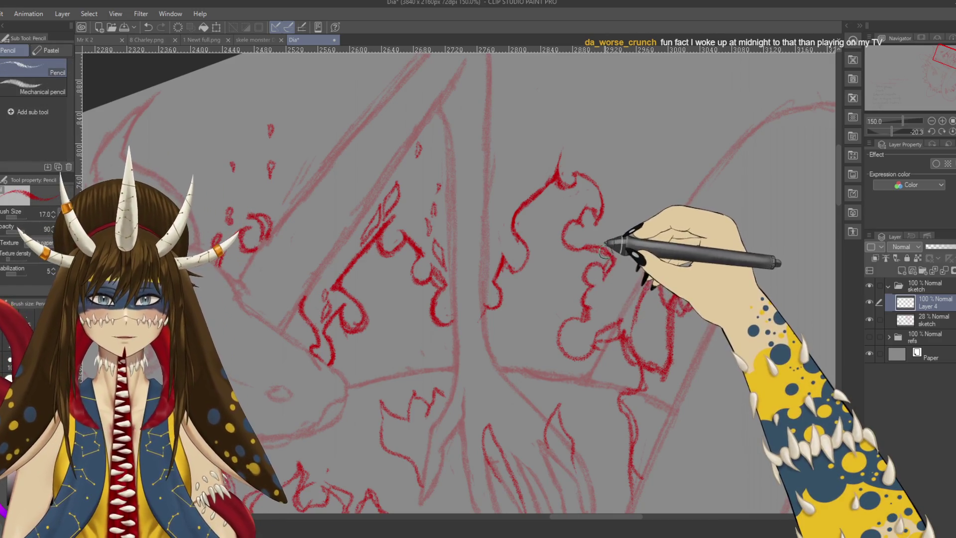
key("e")
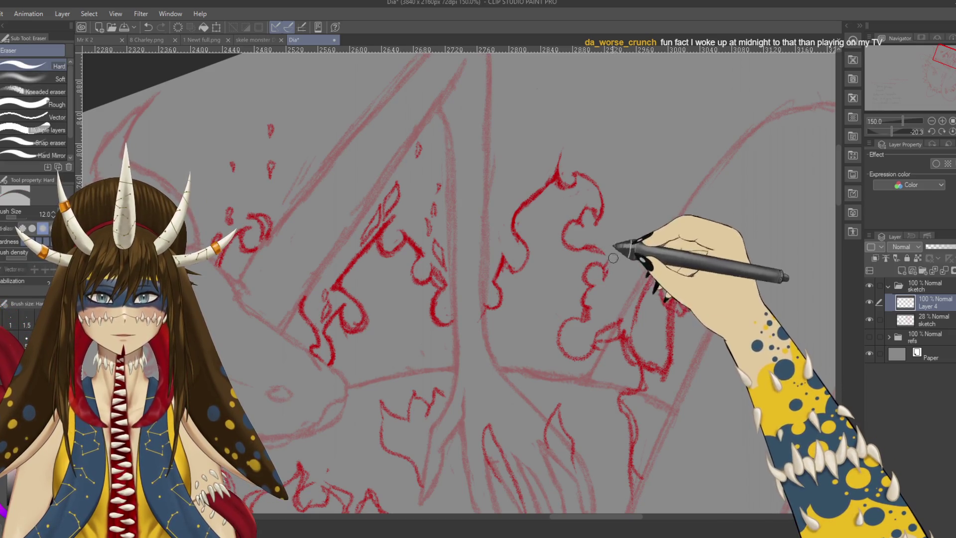
key("p")
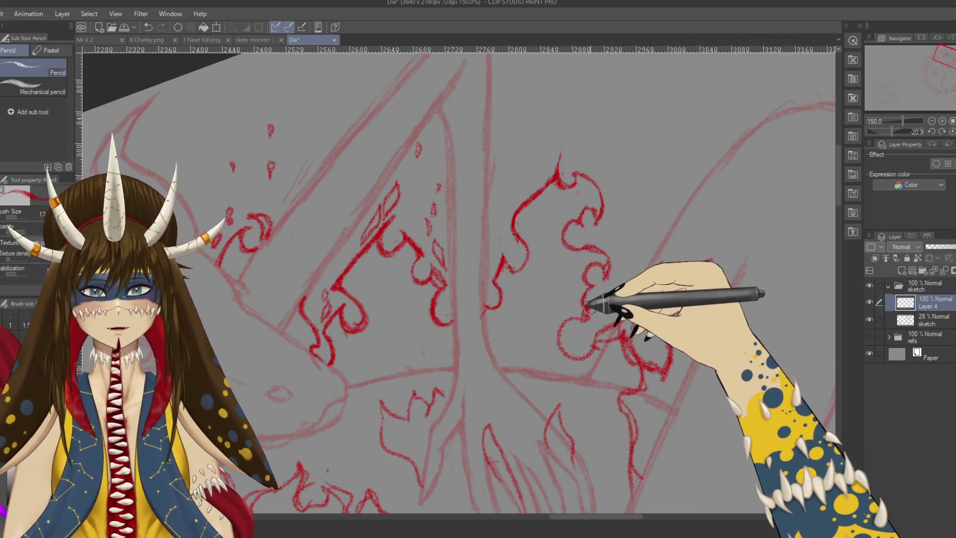
key("e")
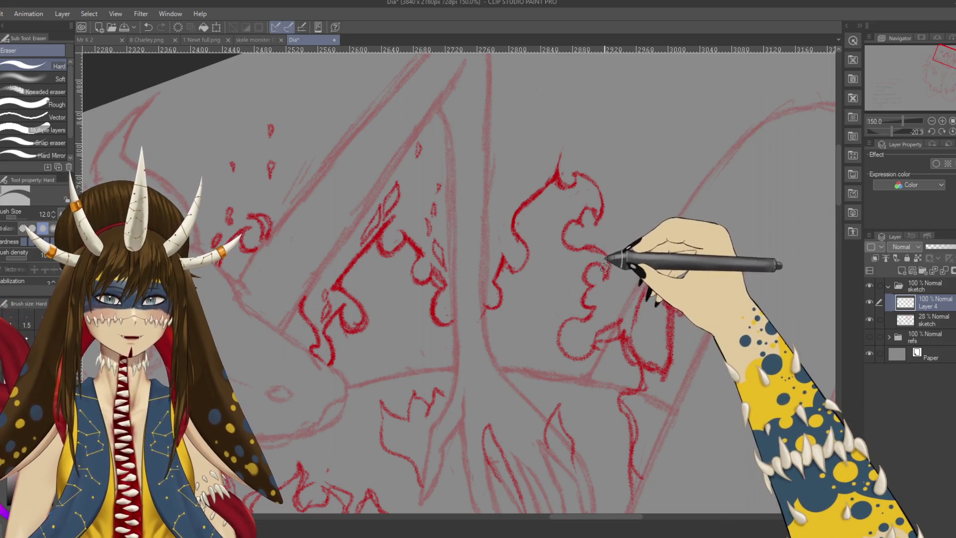
Close the flame shape with a looping curve and add a stroke over the faded sketch
scroll(605, 279, "down", 2)
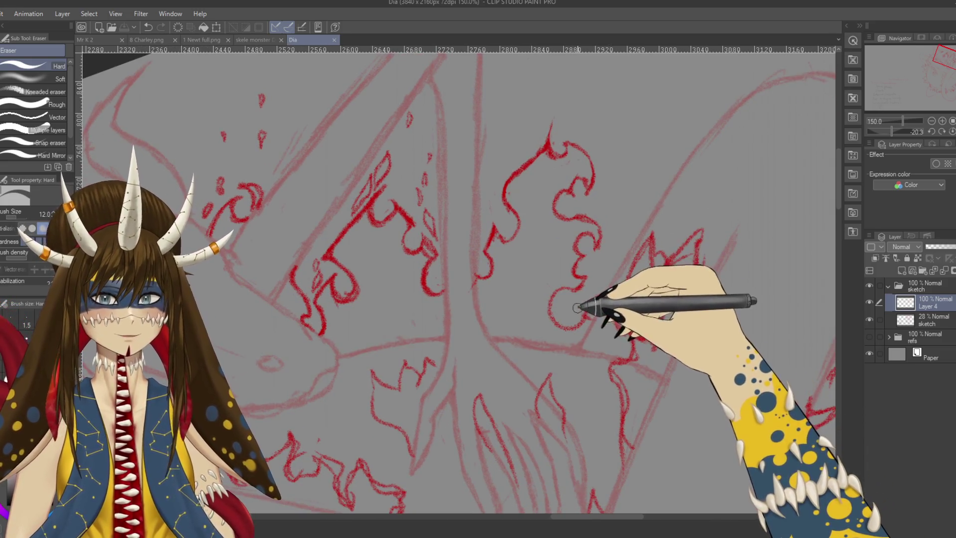
key("p")
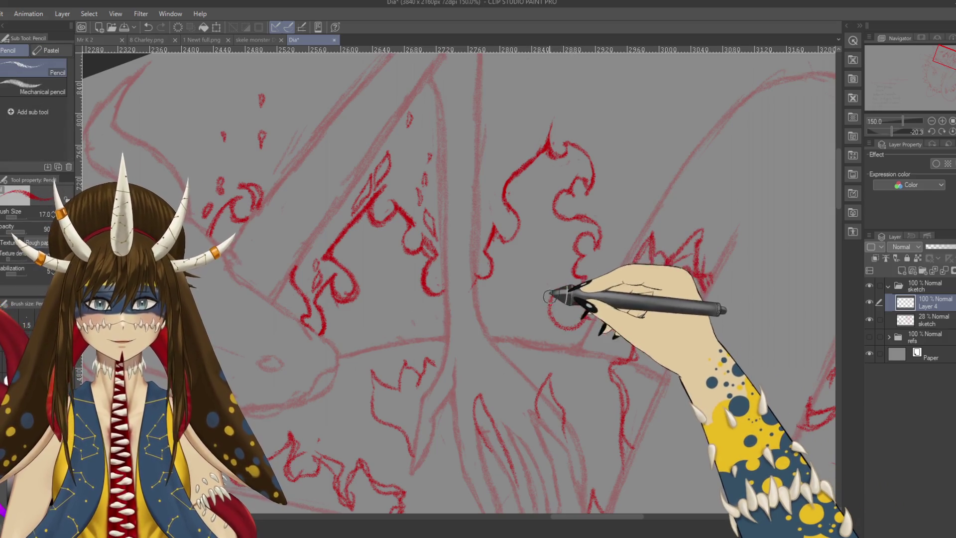
left_click_drag(548, 303, 585, 302)
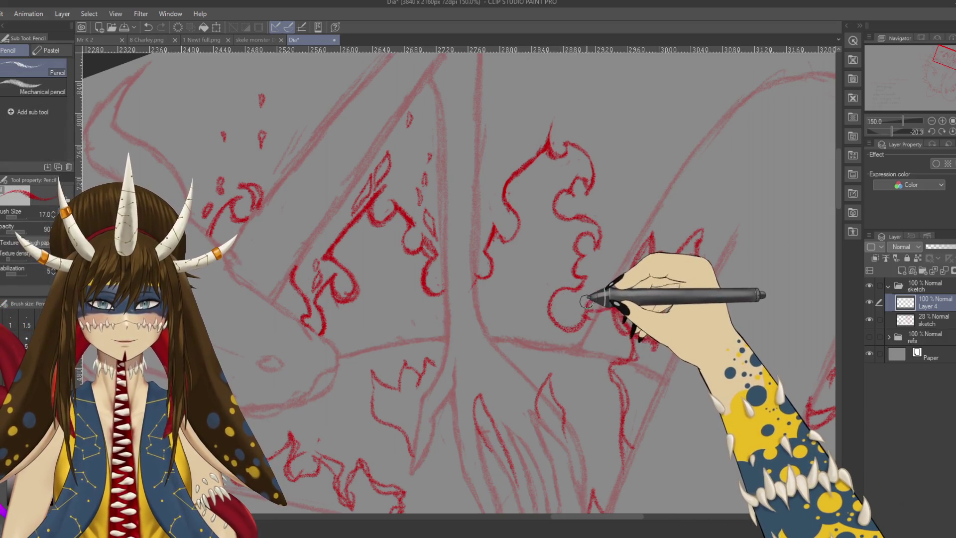
scroll(583, 319, "up", 2)
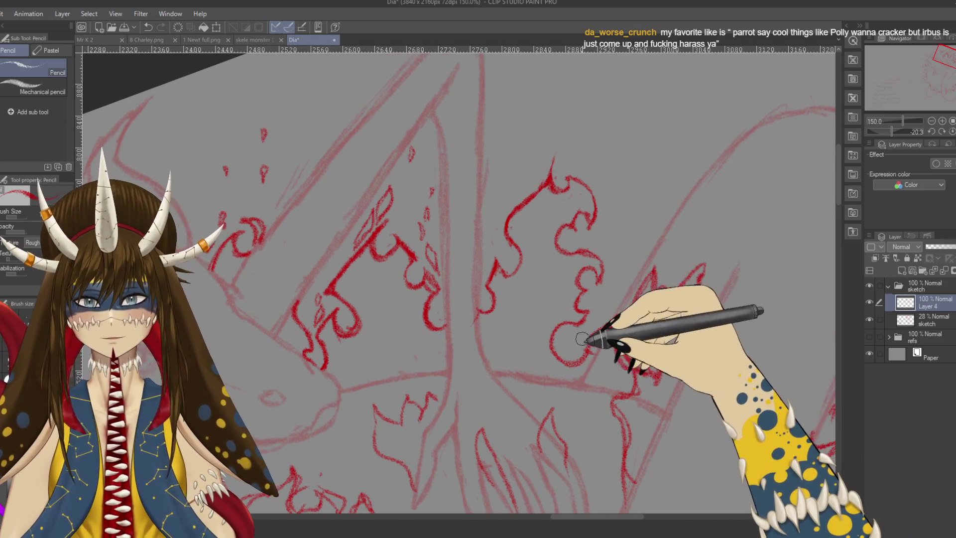
key("e")
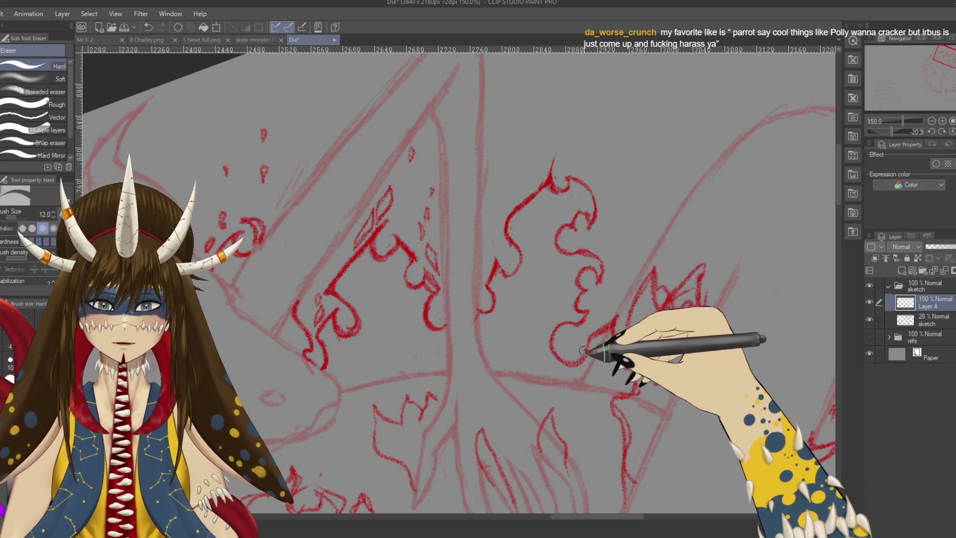
key("p")
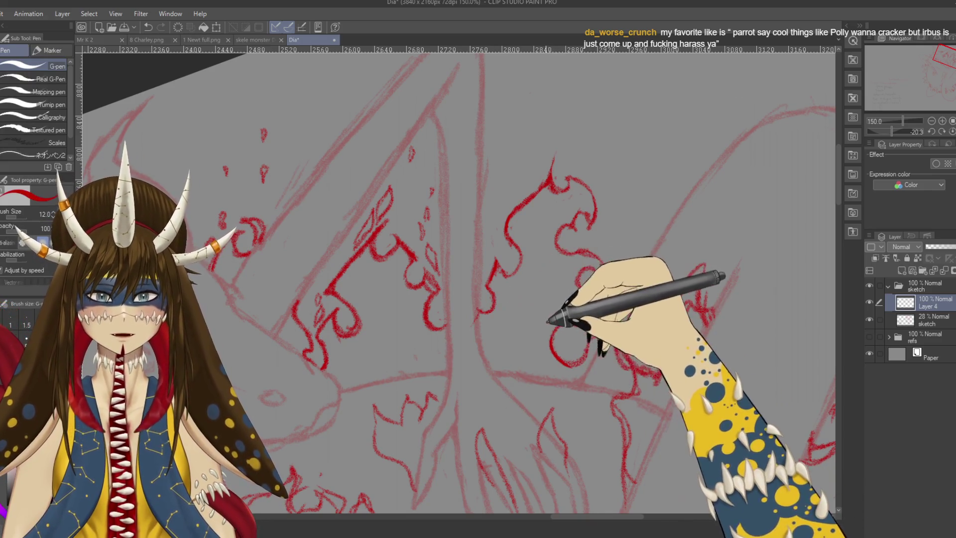
key("p")
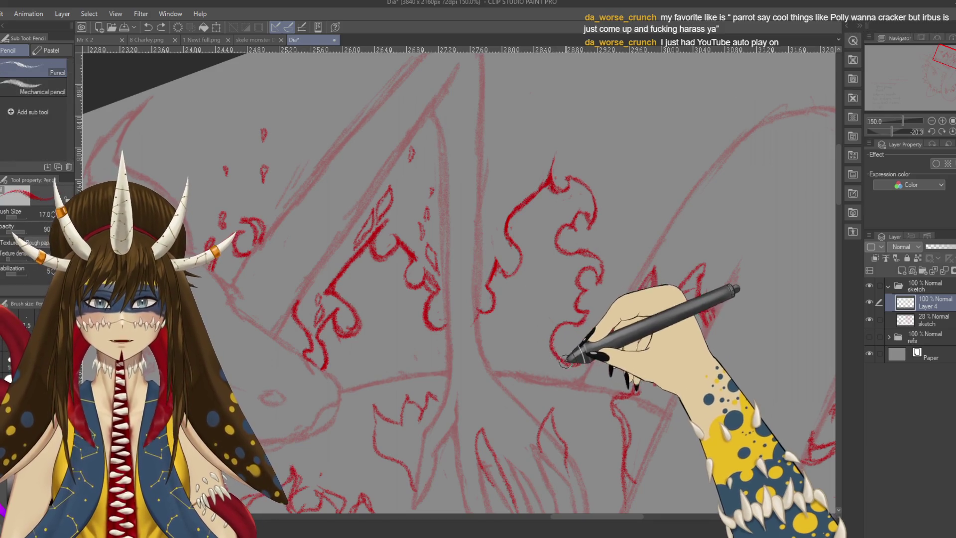
key("e")
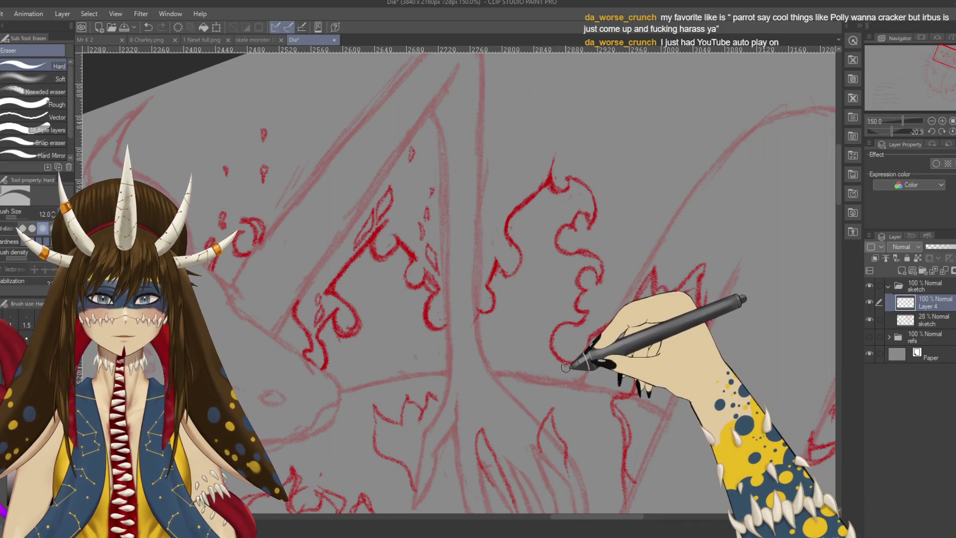
key("p")
key("p")
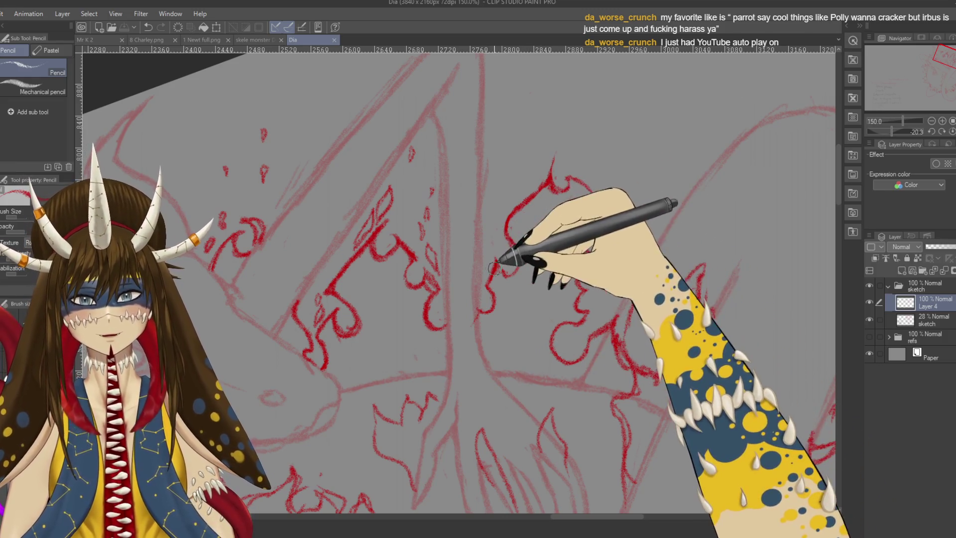
left_click_drag(486, 250, 479, 265)
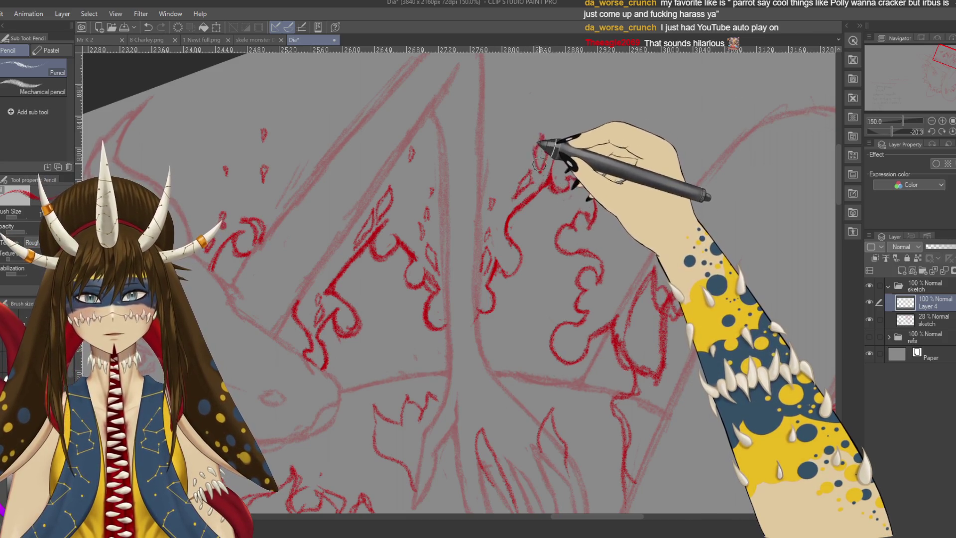
scroll(556, 125, "up", 2)
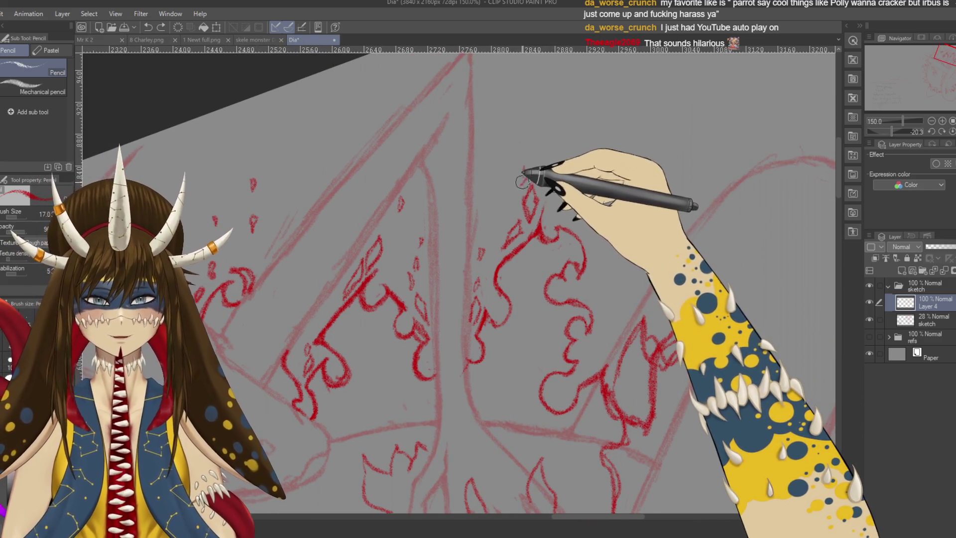
Add a short red flame stroke along the upper flames right of the coil peak
scroll(535, 164, "up", 1)
left_click_drag(546, 153, 547, 164)
scroll(576, 222, "up", 2)
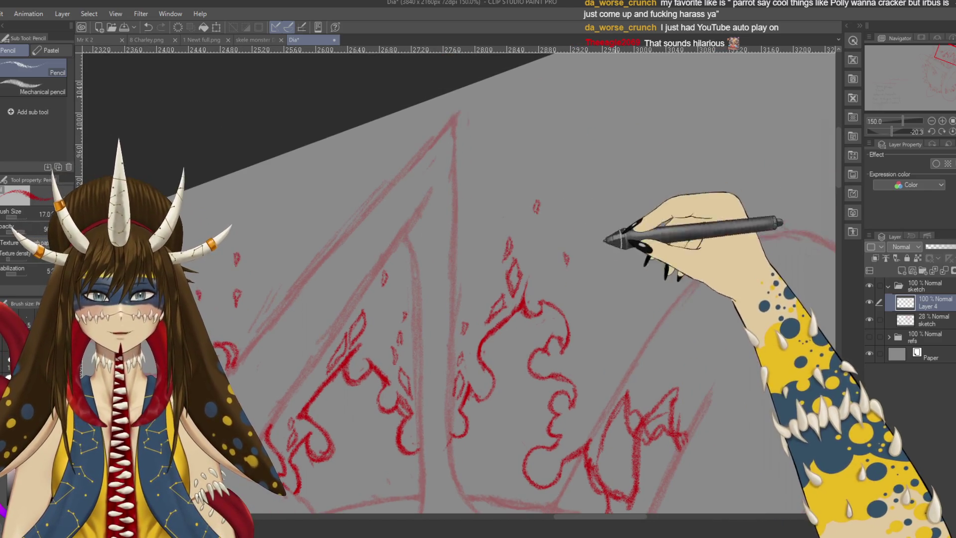
scroll(586, 266, "down", 3)
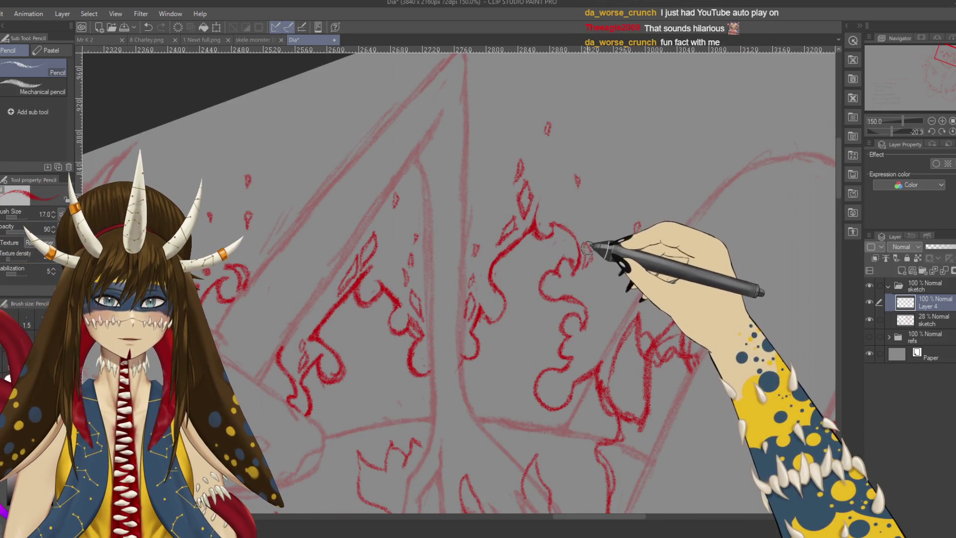
scroll(578, 289, "down", 1)
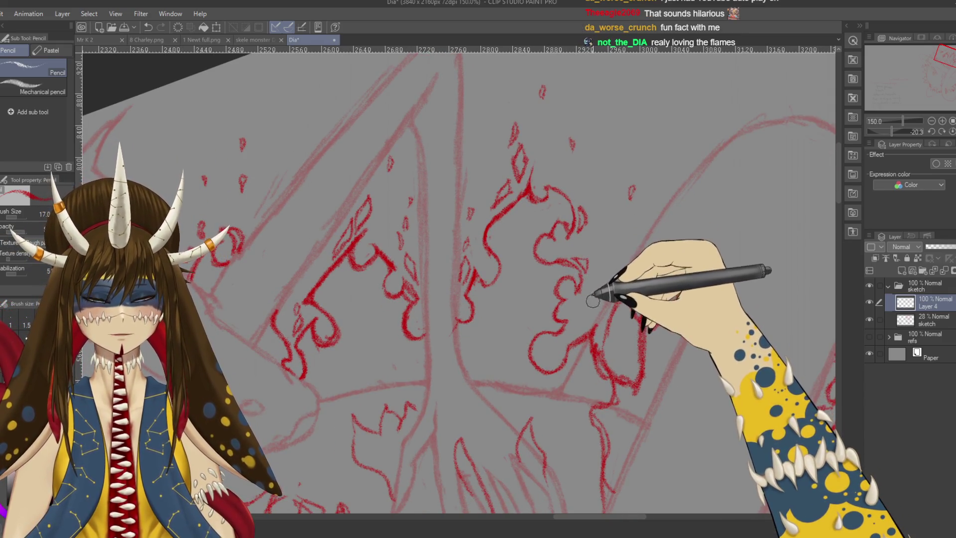
scroll(573, 271, "down", 1)
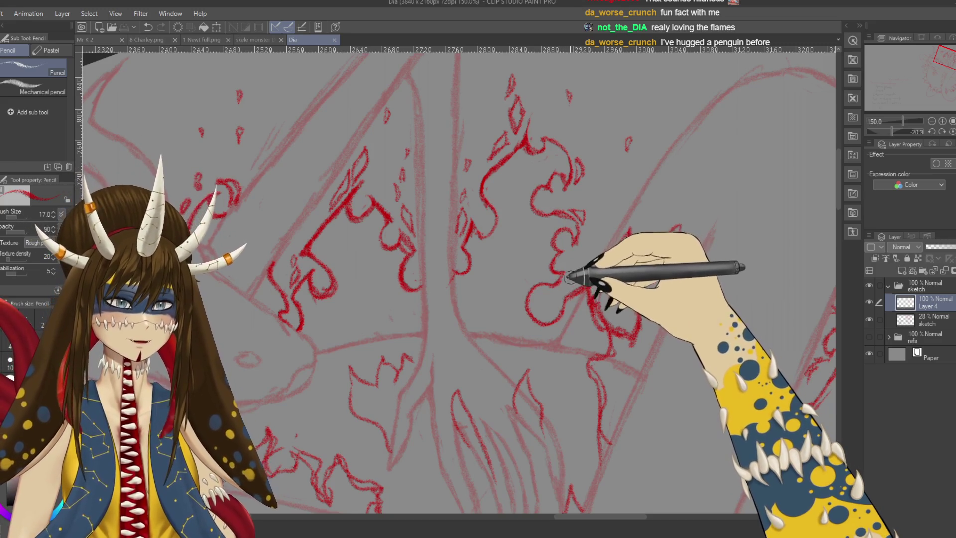
scroll(595, 279, "down", 1)
Zoom out to 50% with level rotation to show the whole dragon-and-sun drawing
left_click_drag(381, 254, 373, 273)
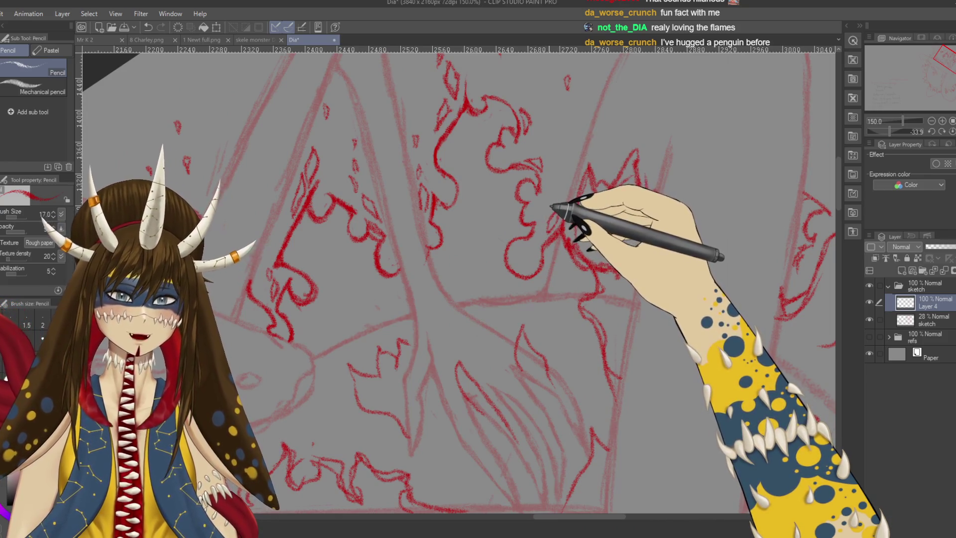
scroll(551, 206, "down", 5)
left_click_drag(551, 204, 688, 256)
left_click_drag(657, 385, 678, 298)
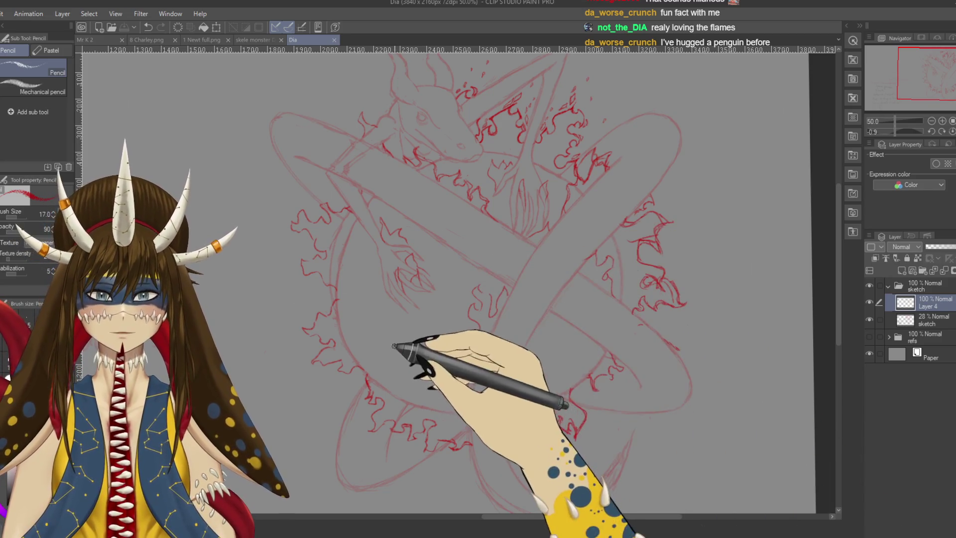
mouse_move(424, 333)
left_mouse_down()
mouse_move(403, 355)
mouse_move(426, 367)
left_mouse_up()
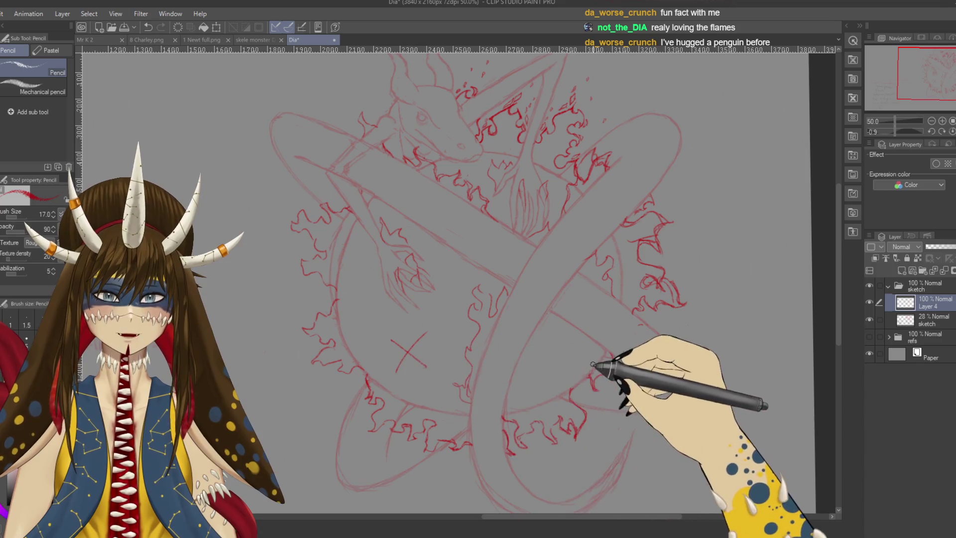
left_click_drag(545, 354, 568, 378)
left_click_drag(568, 352, 552, 381)
key("ctrl+z")
key("ctrl+z")
key("ctrl+z")
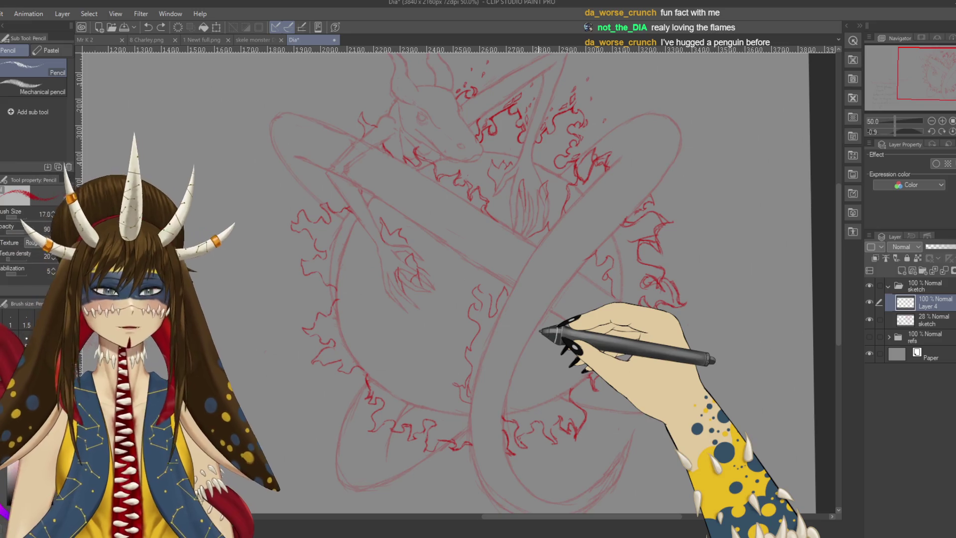
scroll(539, 332, "up", 3)
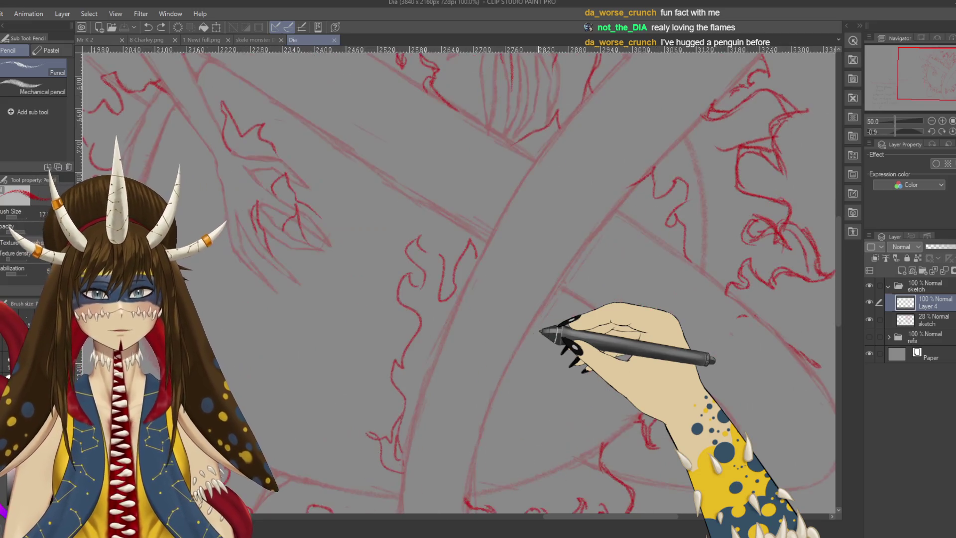
scroll(366, 396, "up", 2)
left_click_drag(358, 396, 520, 264)
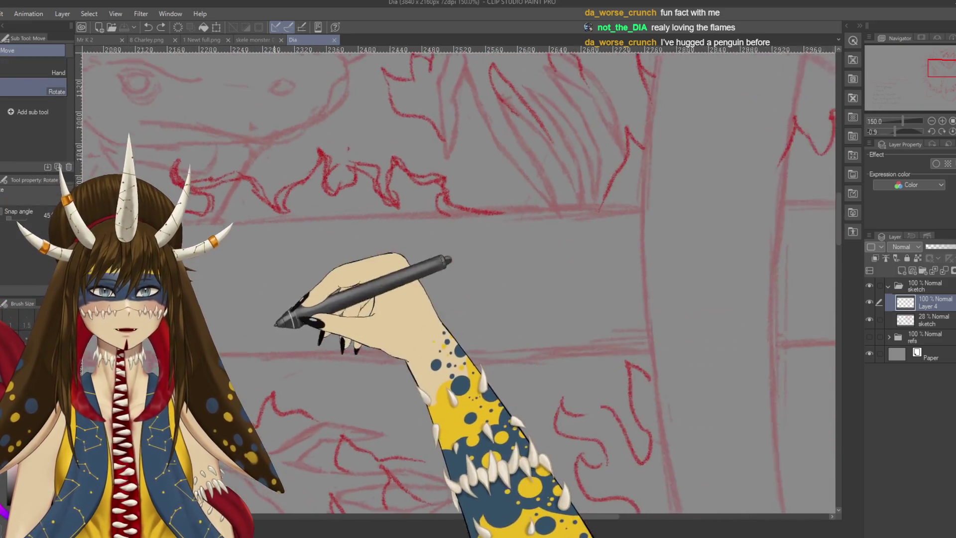
Erase part of the flame tip near the central peak for redrawing with Pencil
scroll(520, 264, "up", 3)
scroll(495, 282, "up", 2)
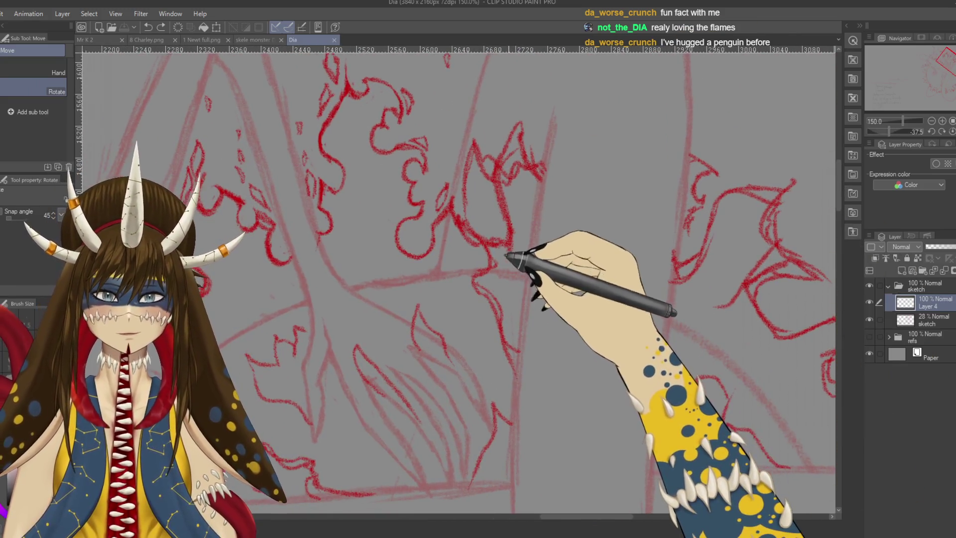
scroll(537, 312, "down", 1)
key("e")
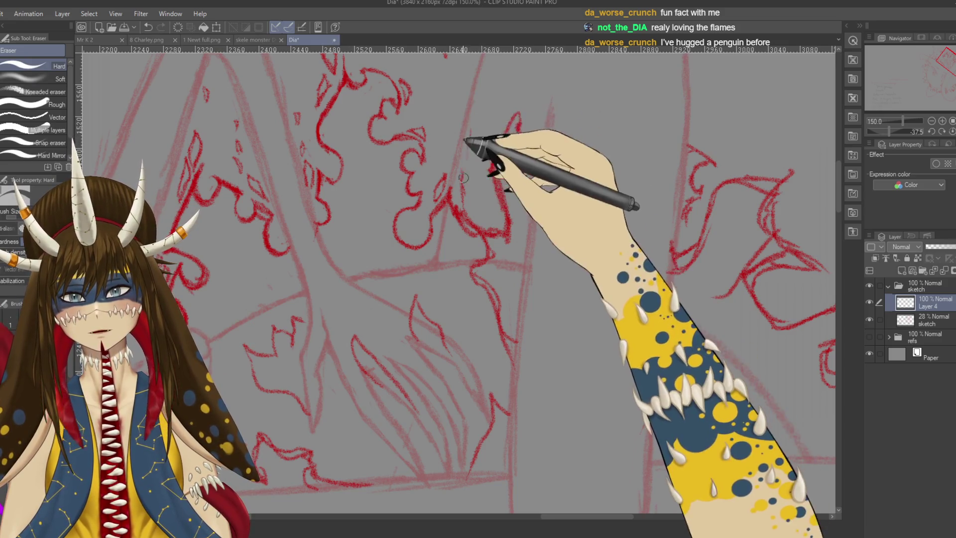
left_click_drag(477, 158, 460, 198)
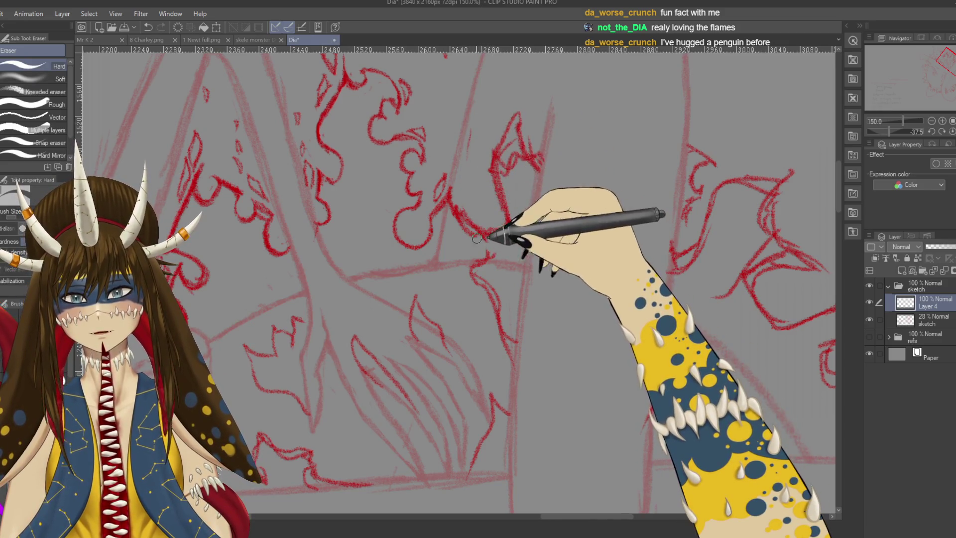
key("p")
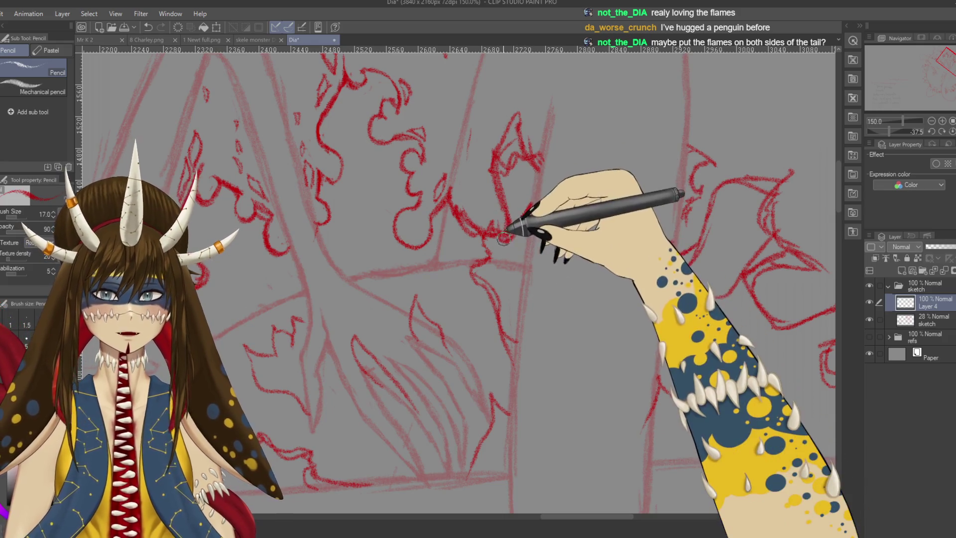
Save the drawing to the Dia file
key("e")
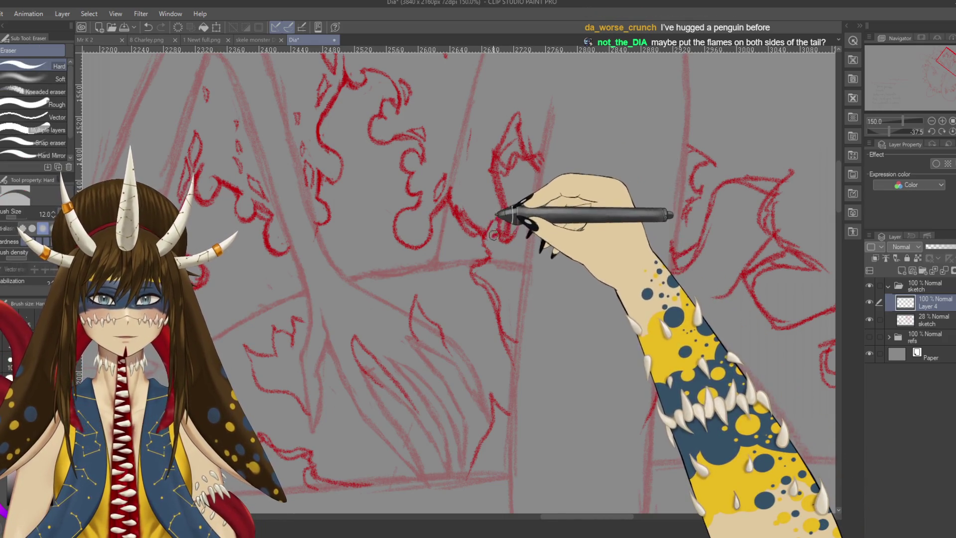
key("ctrl+s")
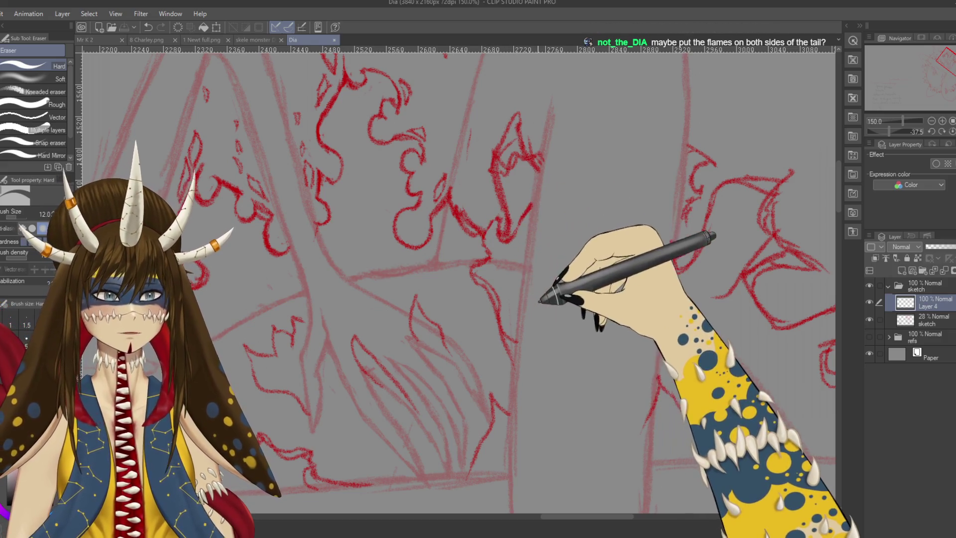
left_click_drag(508, 270, 498, 285)
scroll(529, 308, "down", 3)
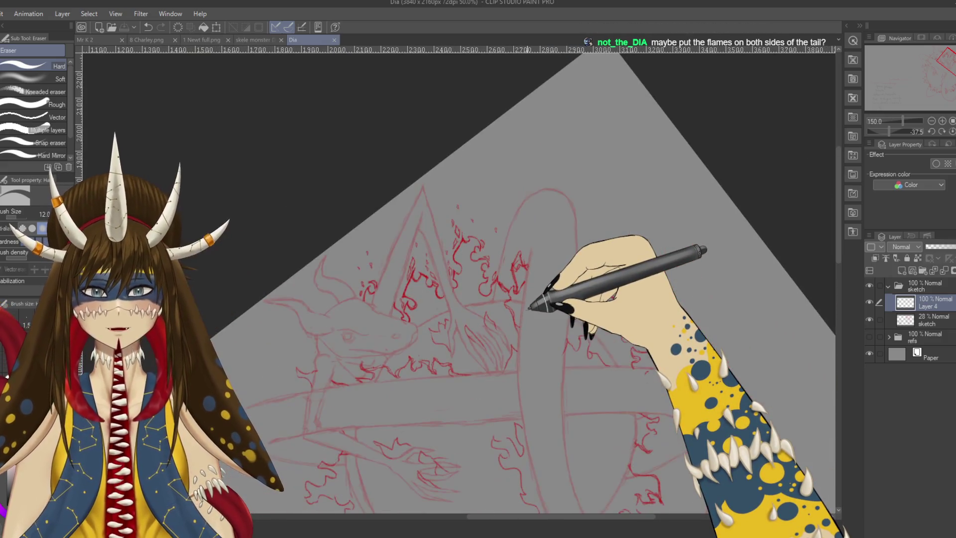
At a full 50% view, draw small red flame strokes around the sun beside the lower tail coil
left_click_drag(533, 299, 600, 330)
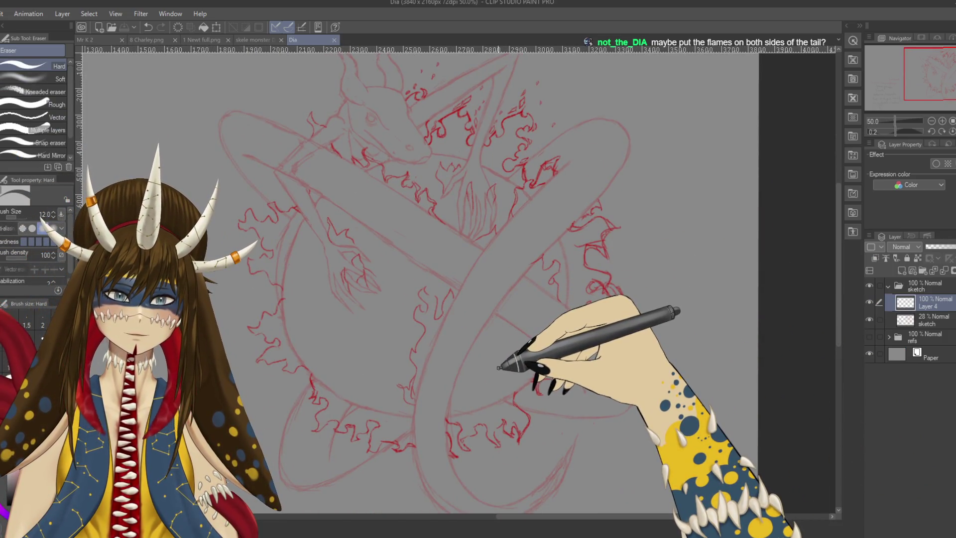
key("p")
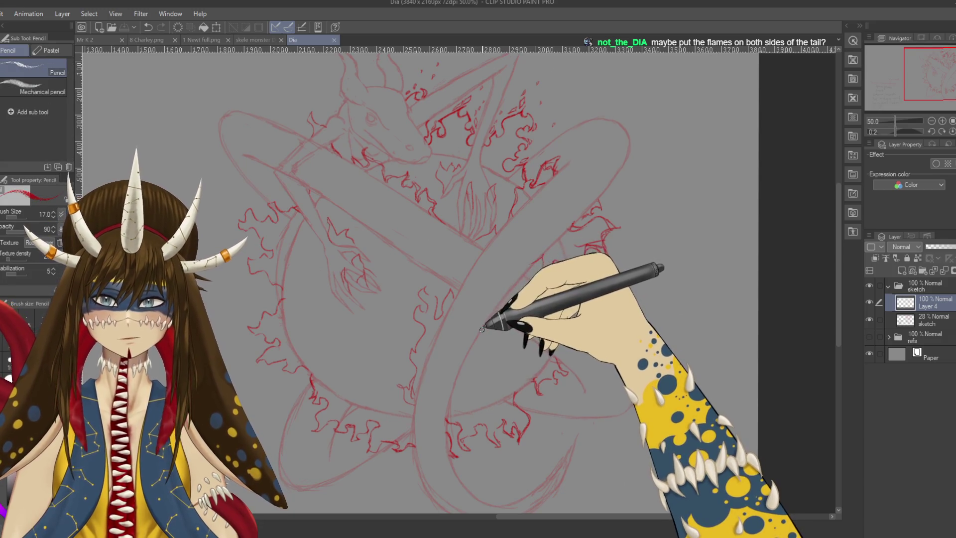
left_click_drag(497, 324, 473, 348)
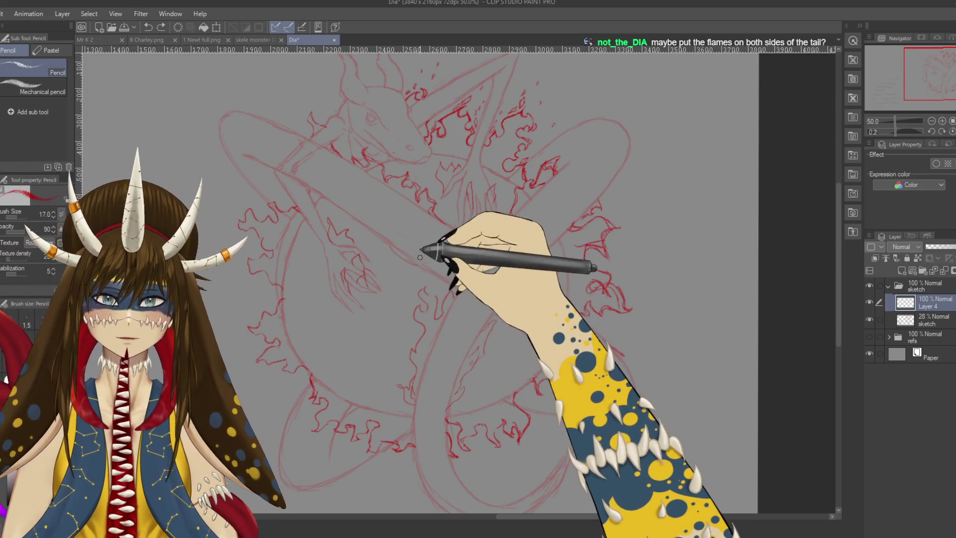
left_click_drag(421, 261, 379, 223)
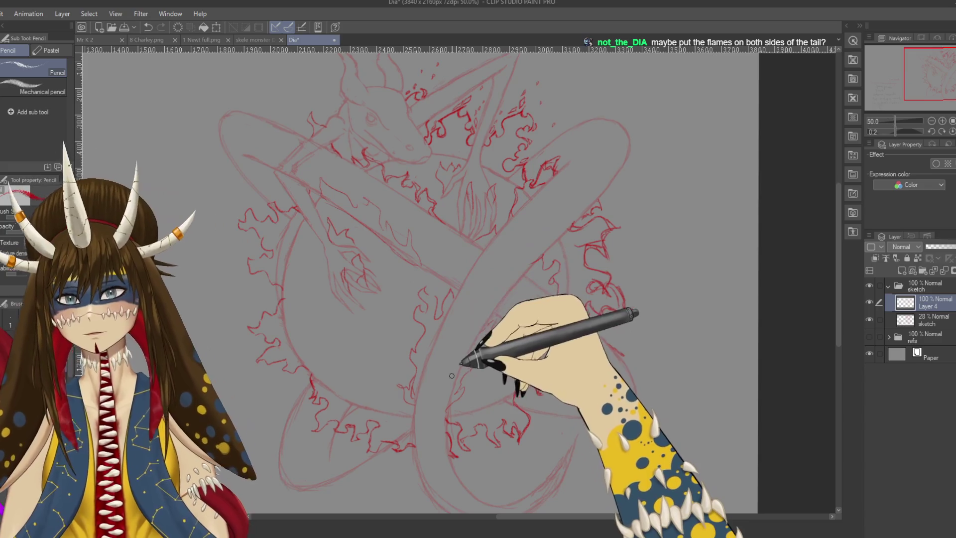
key("e")
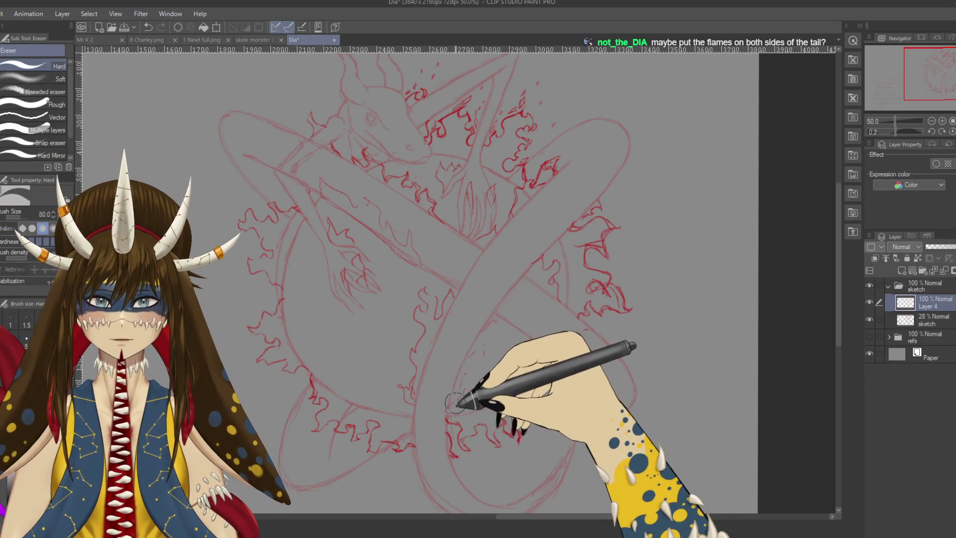
key("p")
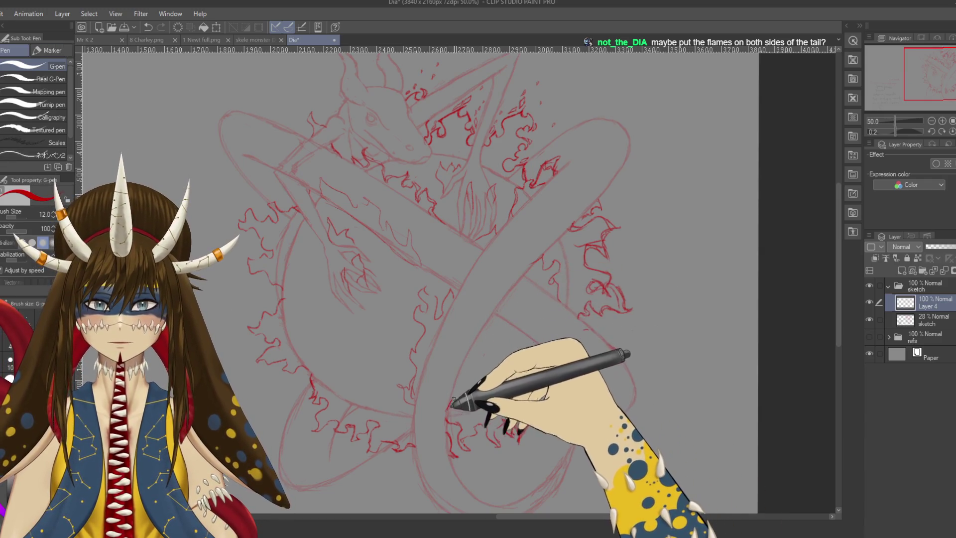
key("p")
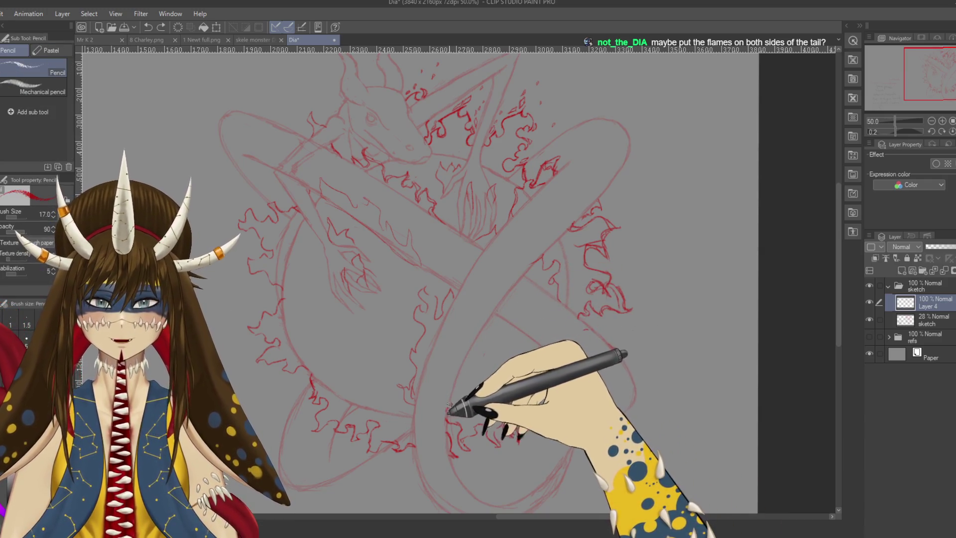
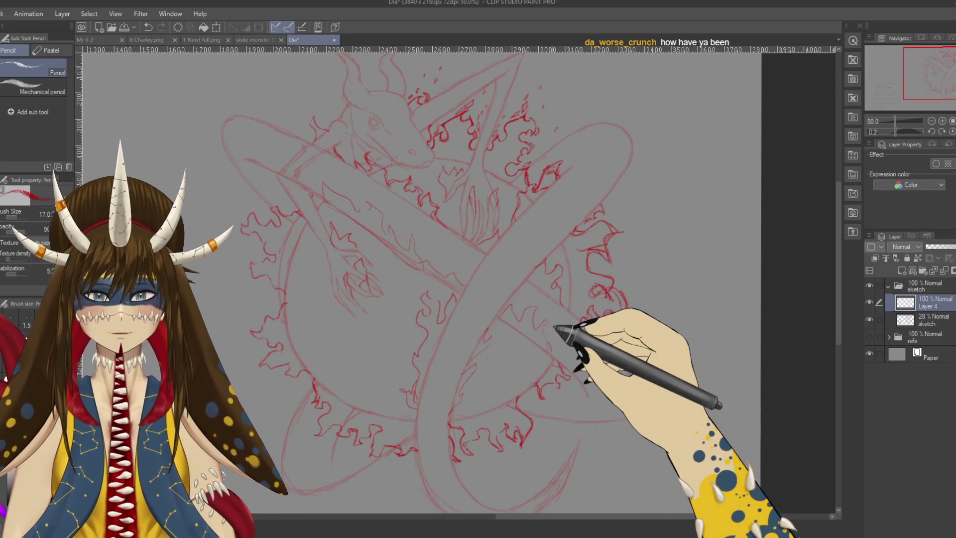
Zoom in, sketch small flame curls, and clean stray marks with a smaller Hard eraser
scroll(555, 327, "up", 2)
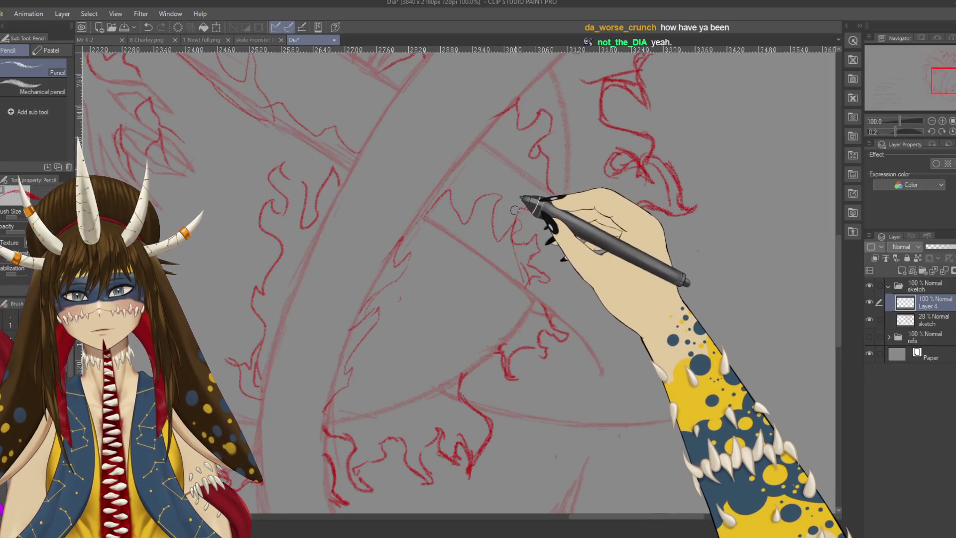
left_click_drag(502, 220, 503, 212)
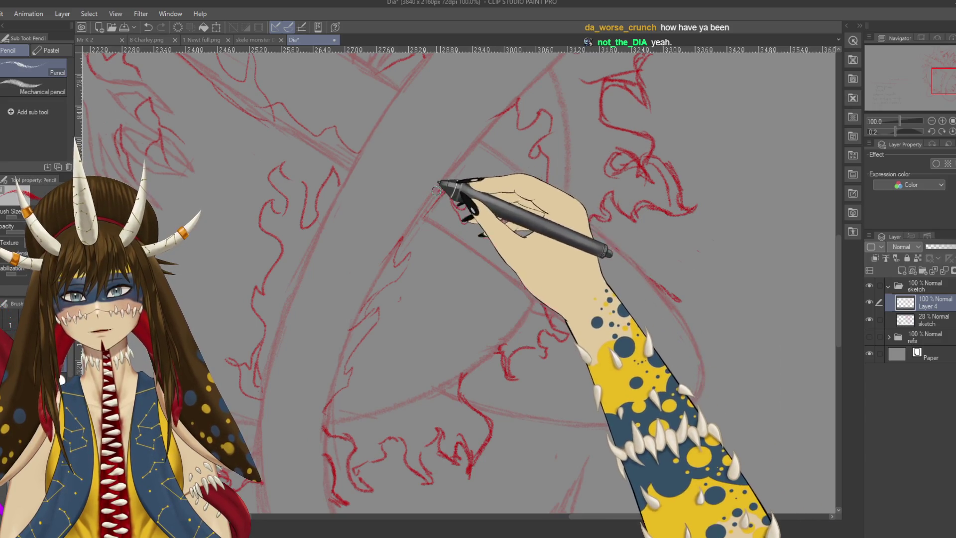
key("e")
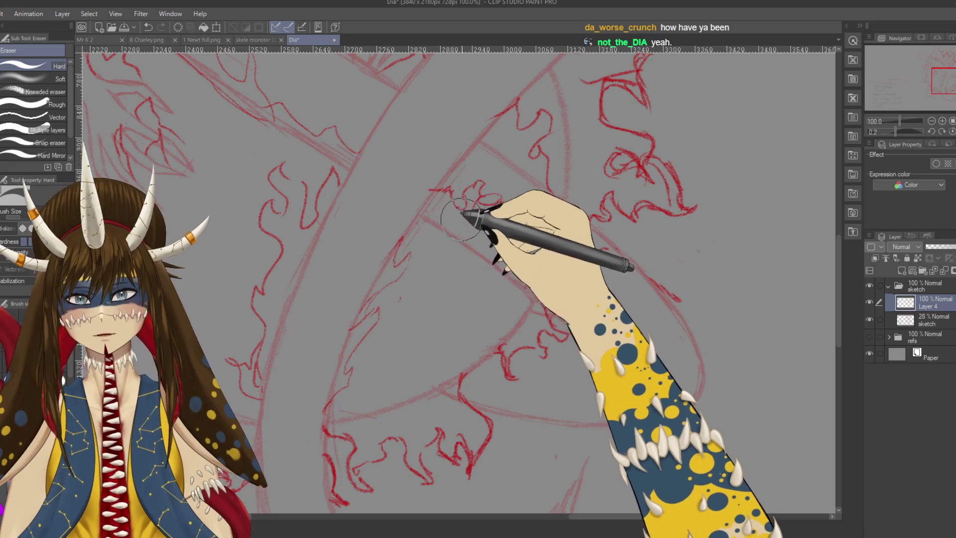
key("bracketleft")
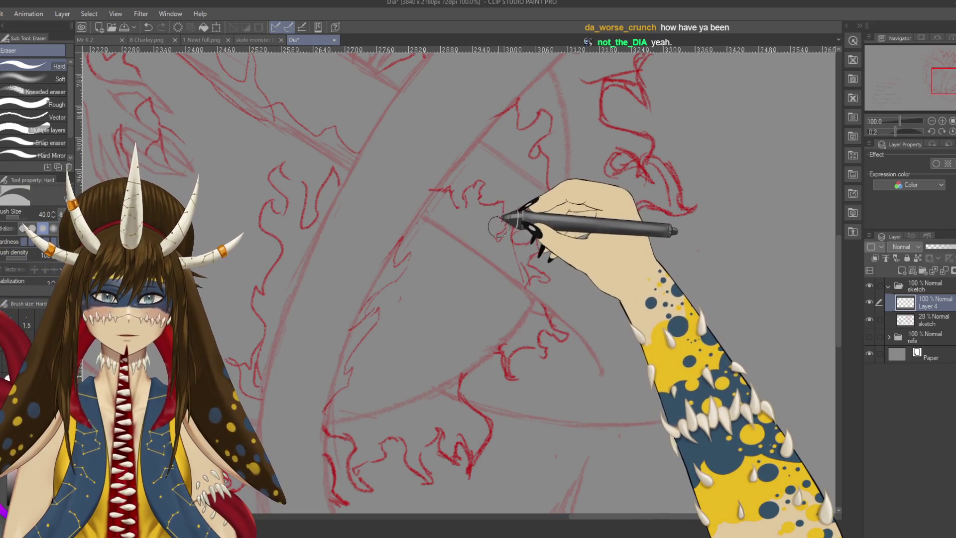
left_click_drag(503, 222, 491, 241)
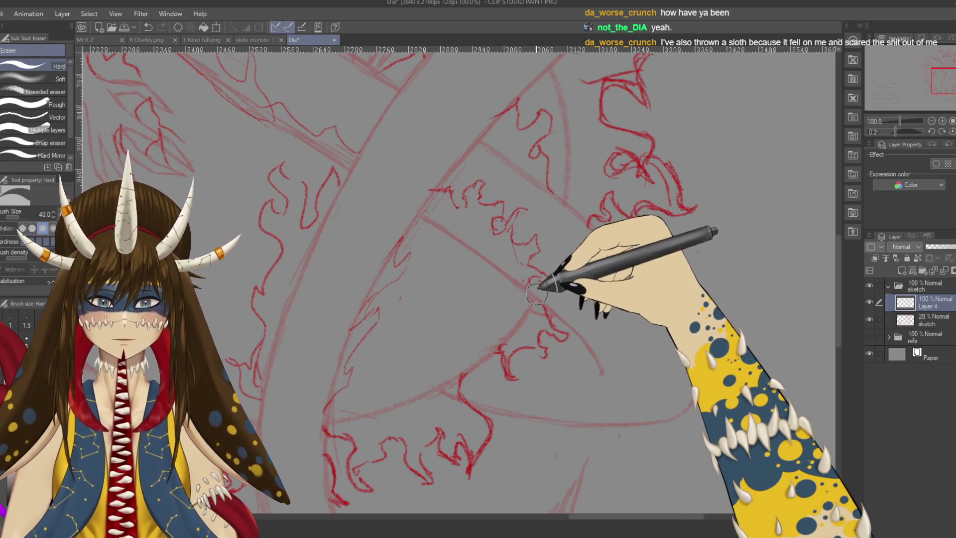
Return to the red Pencil and bring the band under the dragon's head into view
key("p")
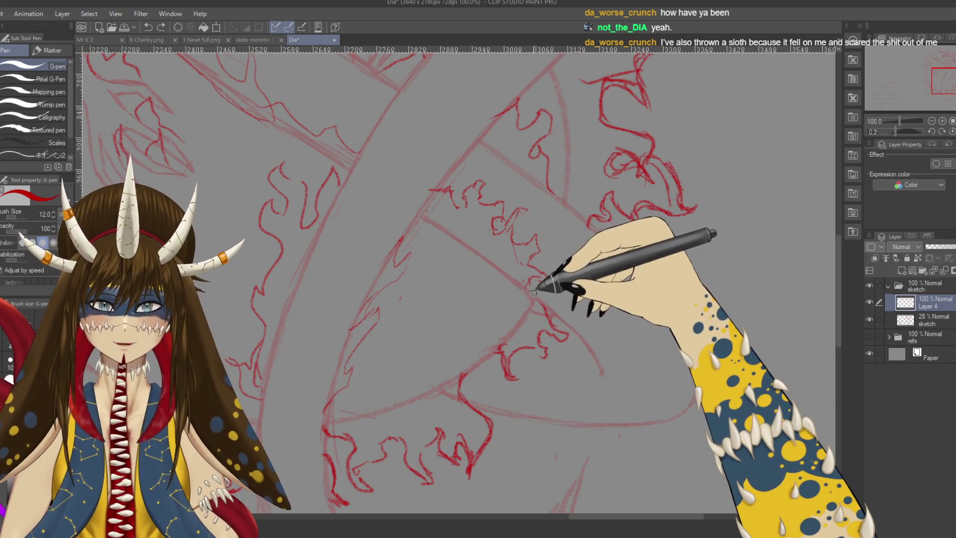
key("p")
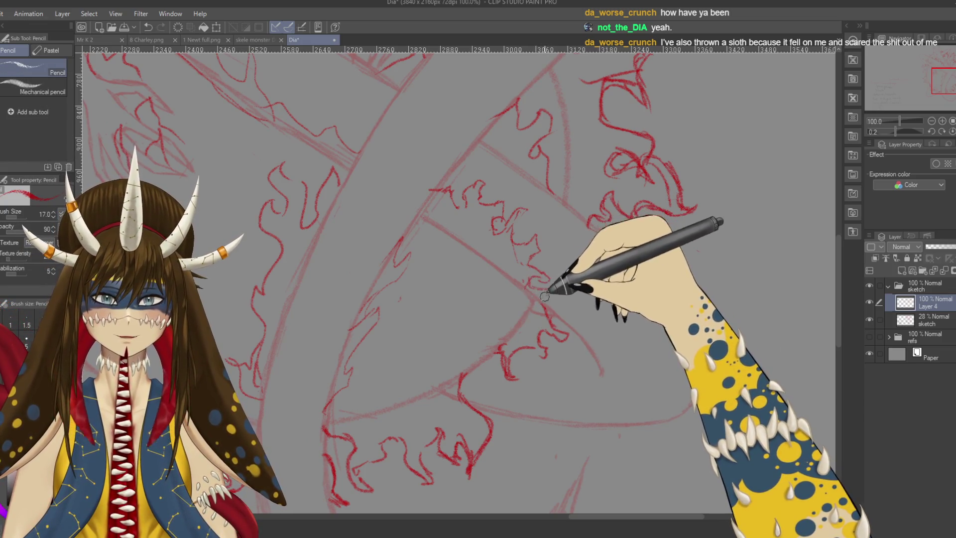
mouse_move(378, 139)
left_mouse_down()
mouse_move(471, 264)
mouse_move(418, 294)
left_mouse_up()
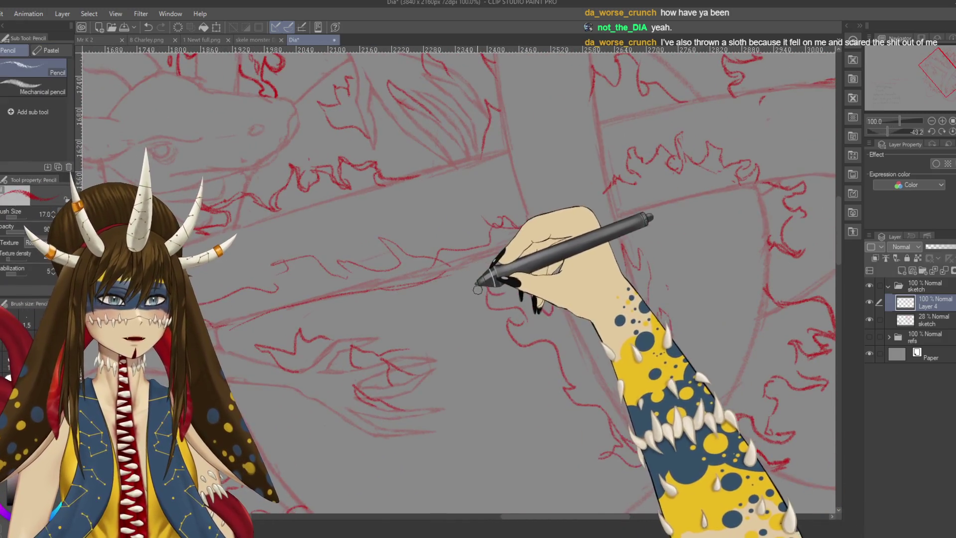
Add flames along the band beneath the head, erasing stray lines before returning to Pencil
left_click_drag(522, 283, 550, 262)
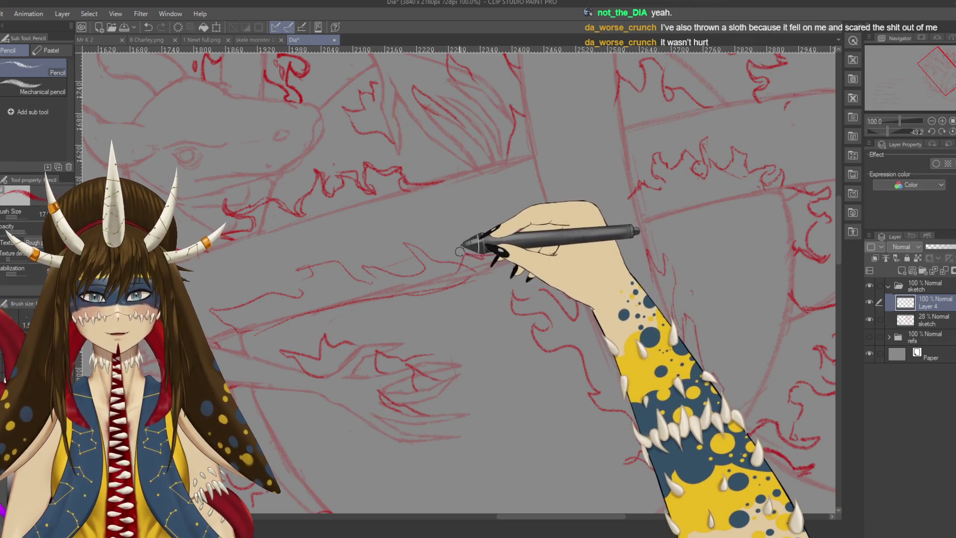
key("e")
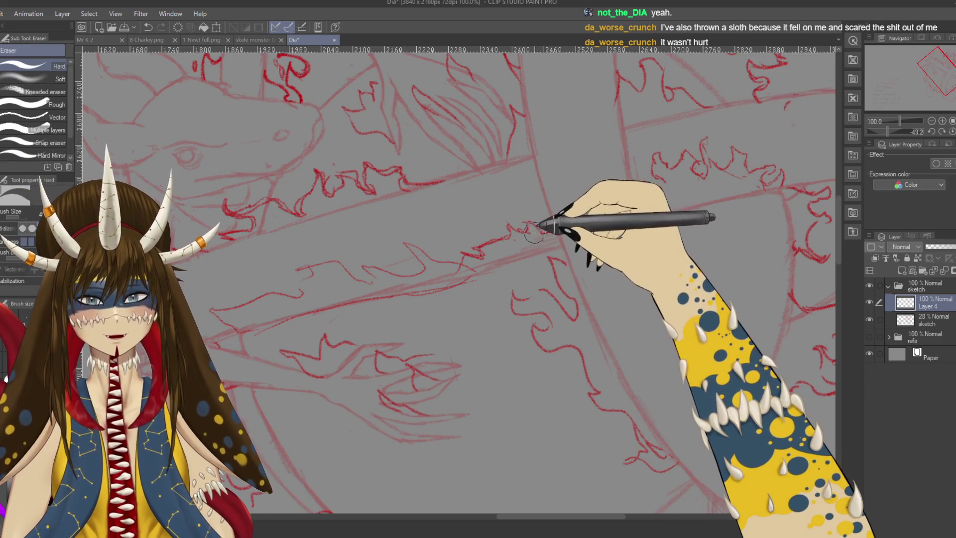
key("p")
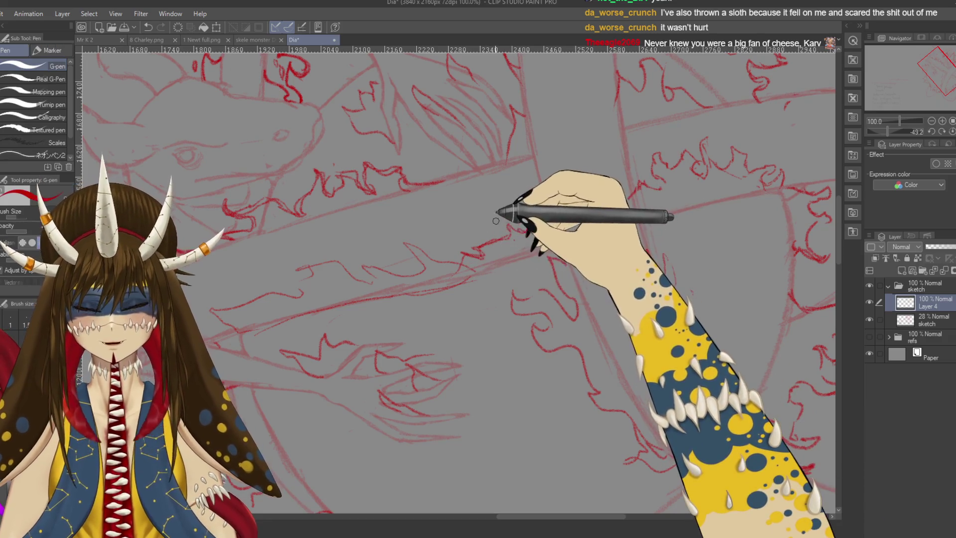
key("p")
left_click_drag(502, 220, 487, 257)
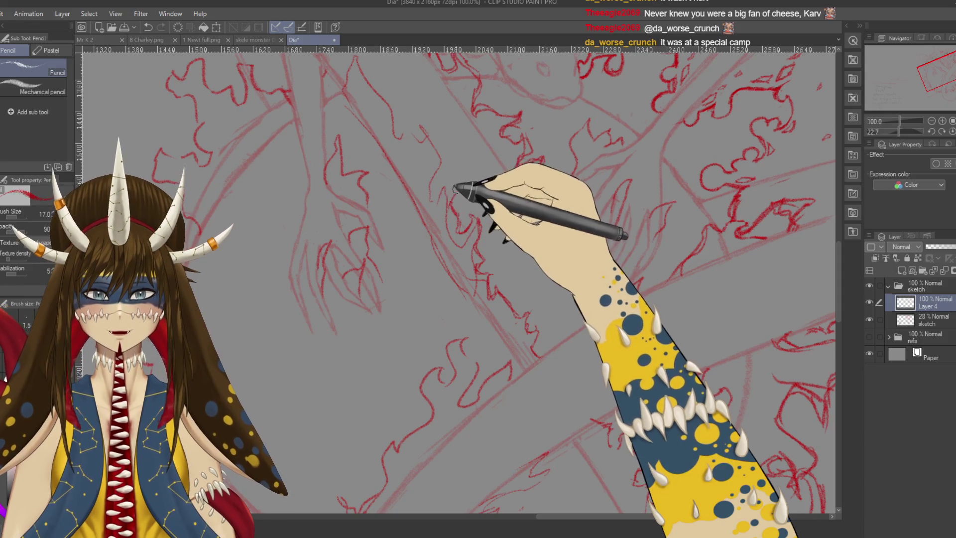
Add flame curls at the band's left end below the head, alternating Pencil and Eraser cleanup
key("e")
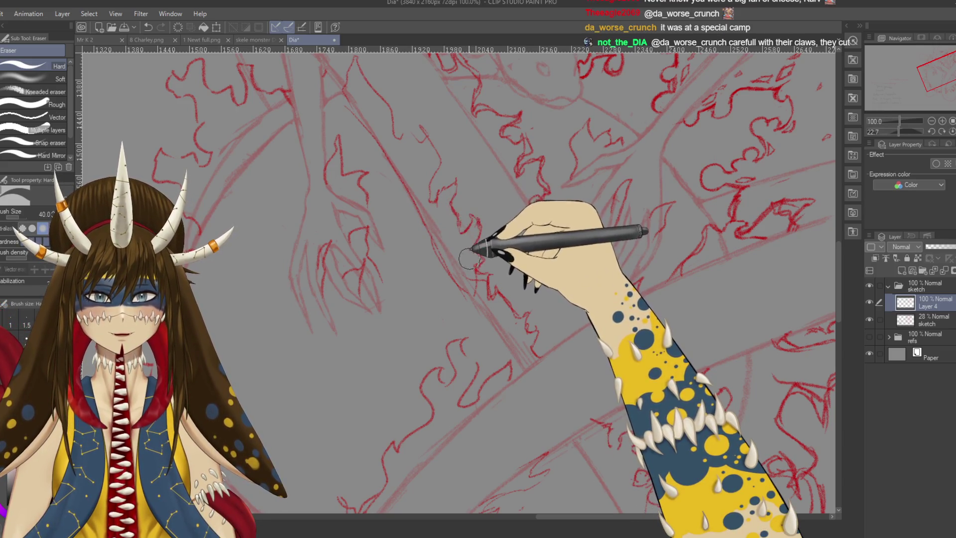
mouse_move(498, 277)
left_mouse_down()
mouse_move(475, 319)
mouse_move(518, 290)
mouse_move(493, 269)
left_mouse_up()
key("p")
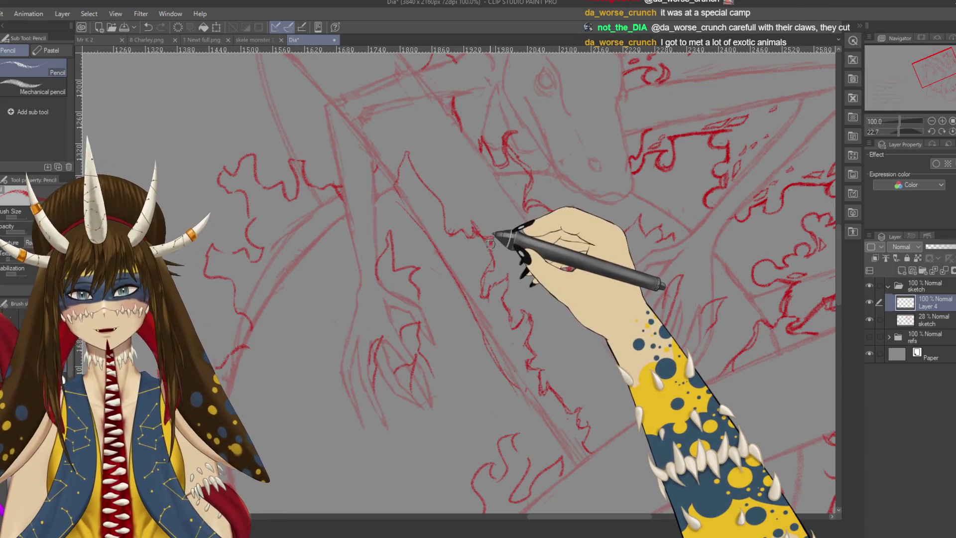
key("e")
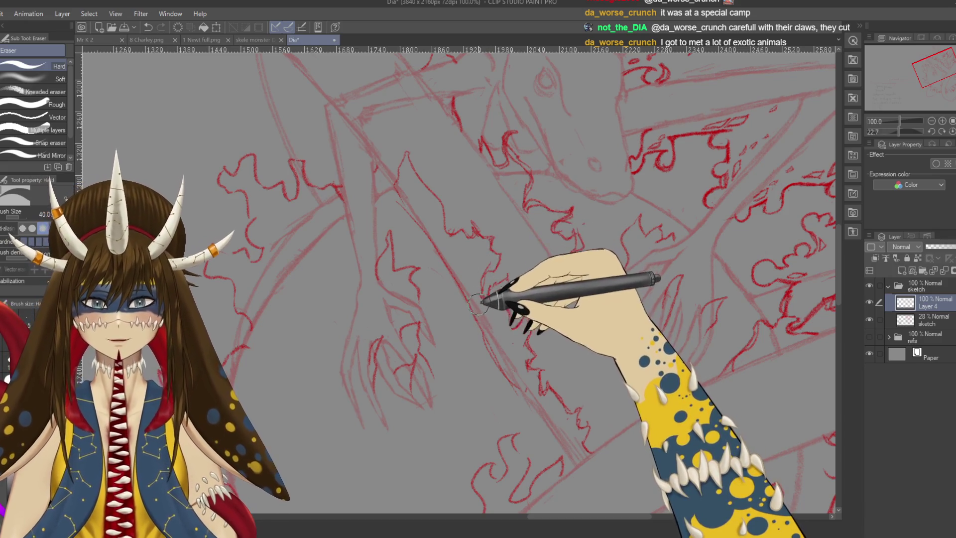
key("p")
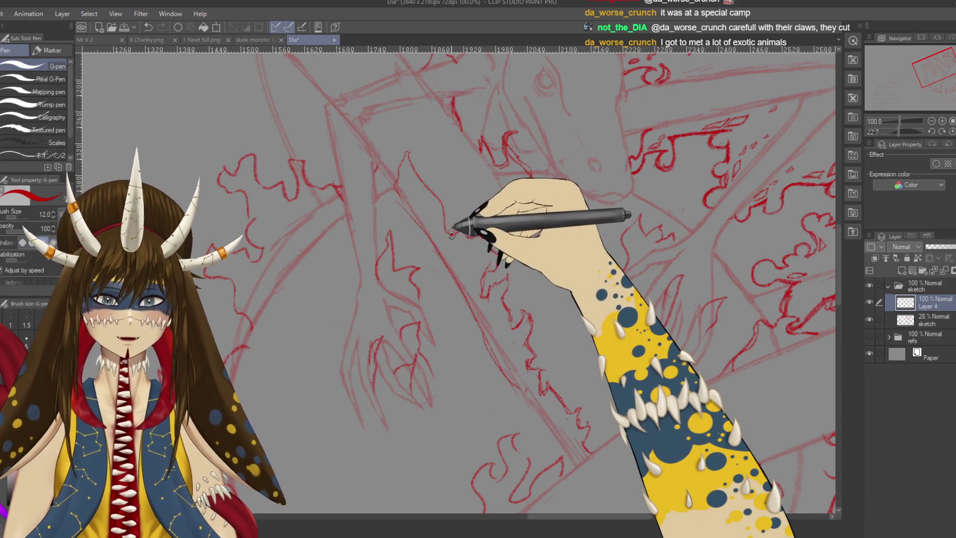
key("p")
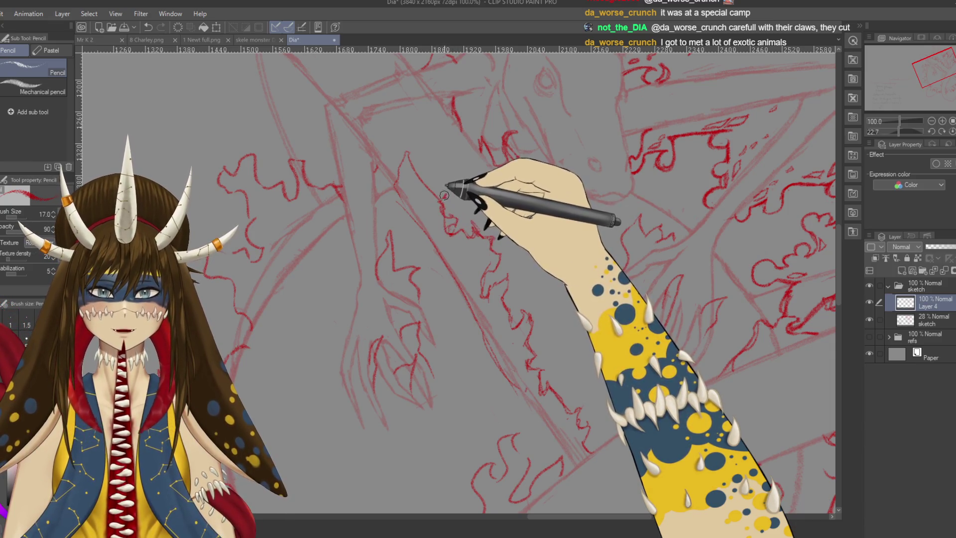
left_click_drag(367, 171, 429, 269)
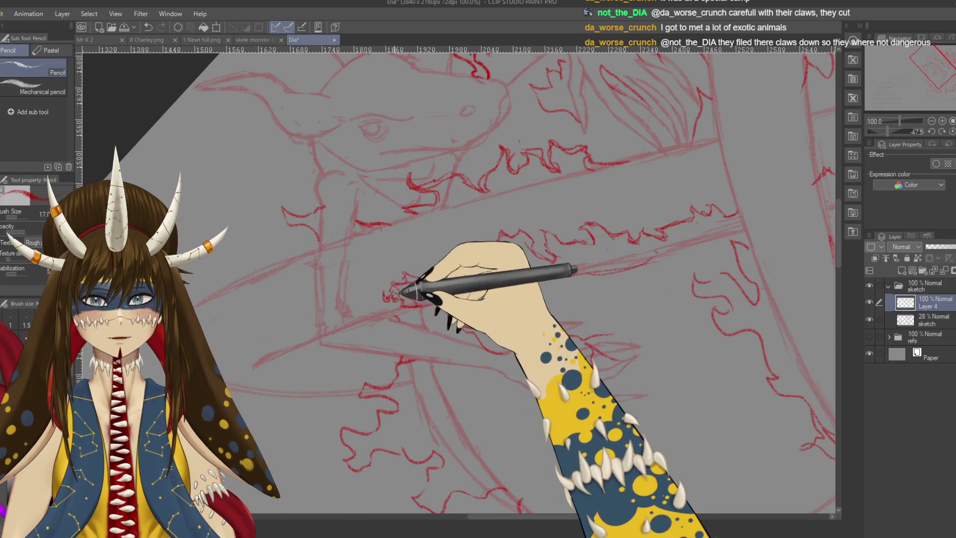
Clean up flame strokes near the crossing with the Eraser and straighten the canvas
key("e")
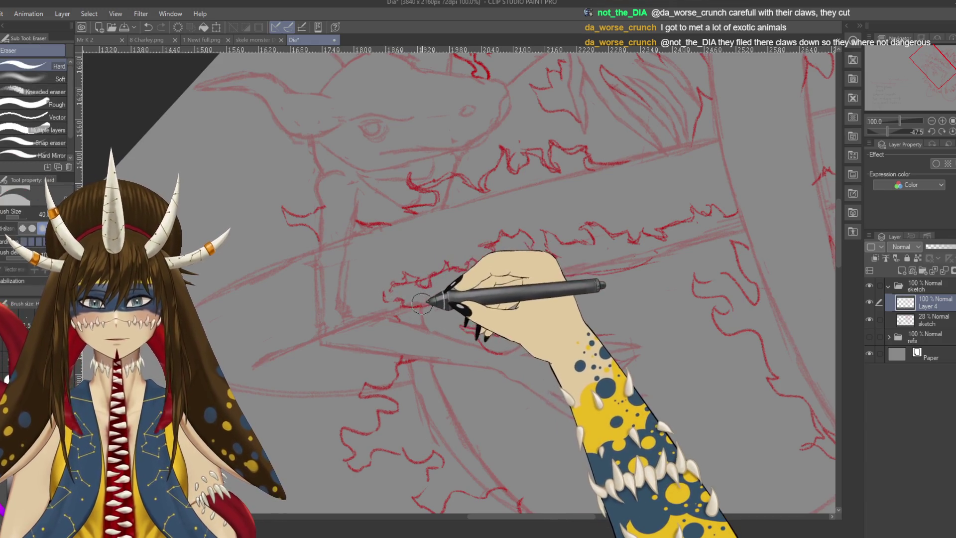
key("p")
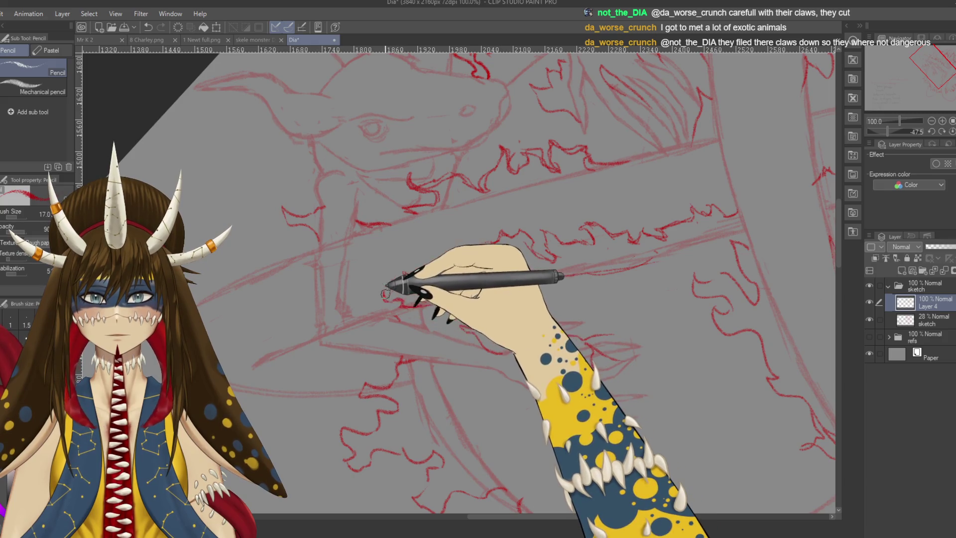
key("e")
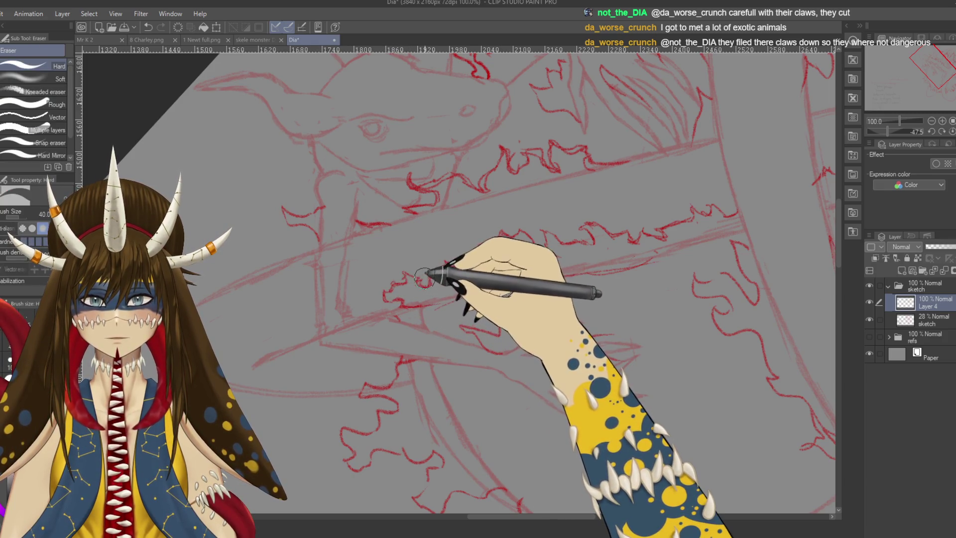
mouse_move(477, 292)
left_mouse_down()
mouse_move(398, 218)
mouse_move(472, 251)
left_mouse_up()
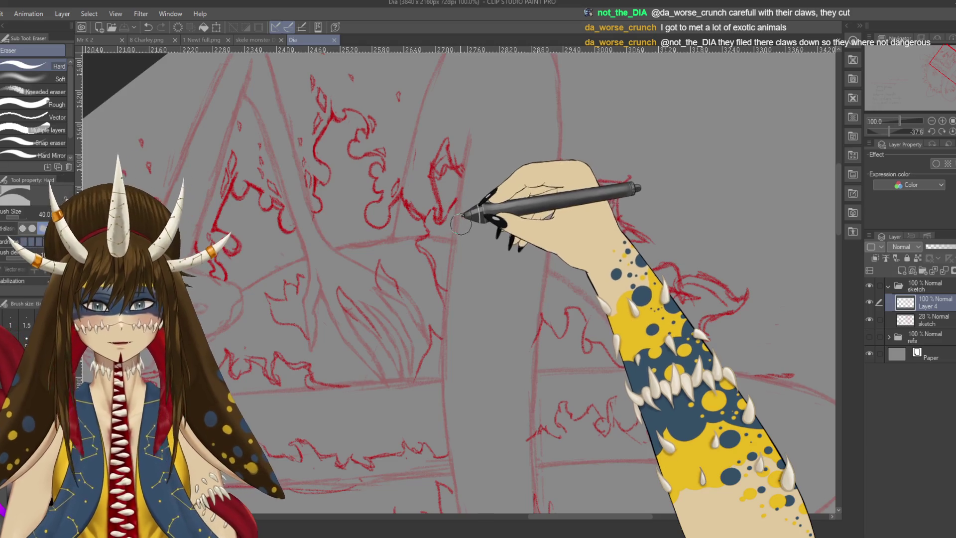
key("p")
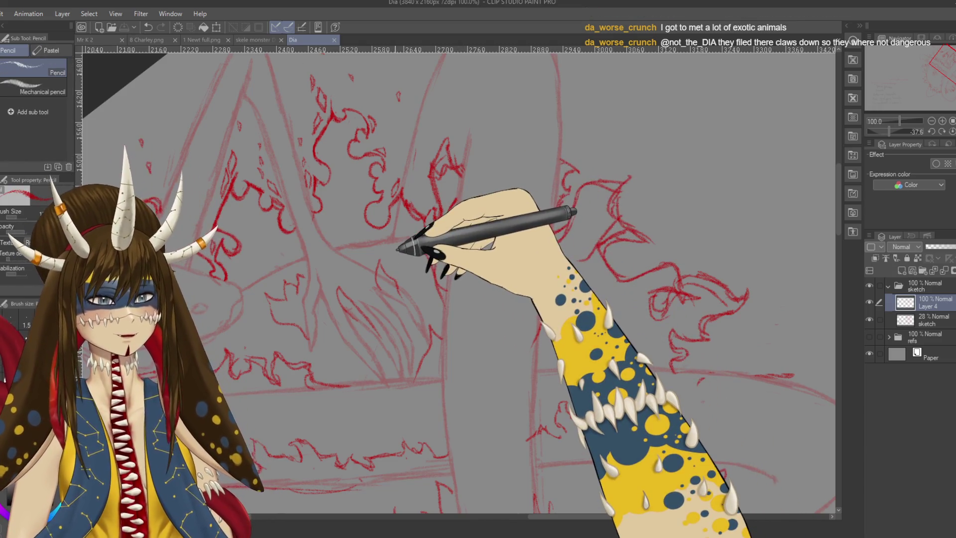
Zoom into the upper flame cluster and draw more red flame strokes there
scroll(398, 249, "up", 1)
mouse_move(398, 249)
left_mouse_down()
mouse_move(508, 316)
mouse_move(518, 306)
left_mouse_up()
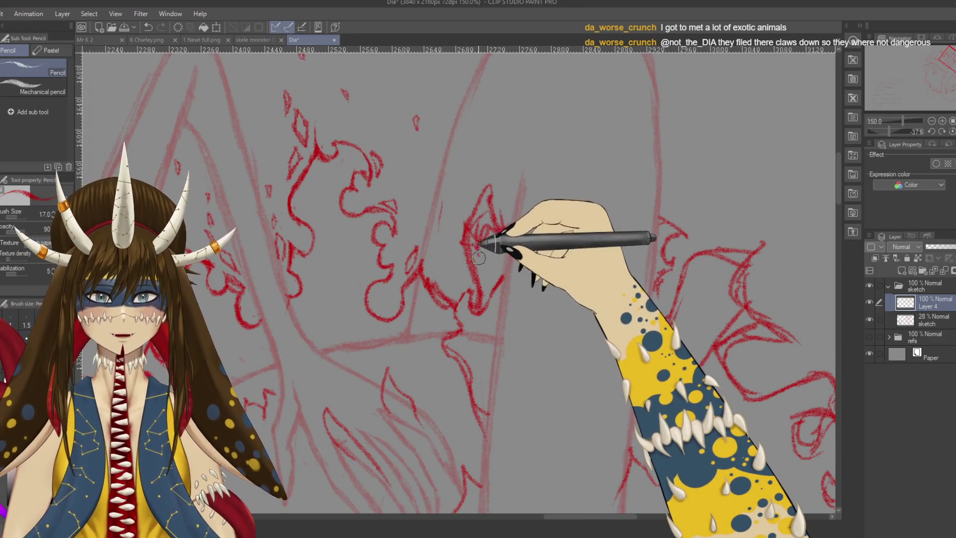
key("e")
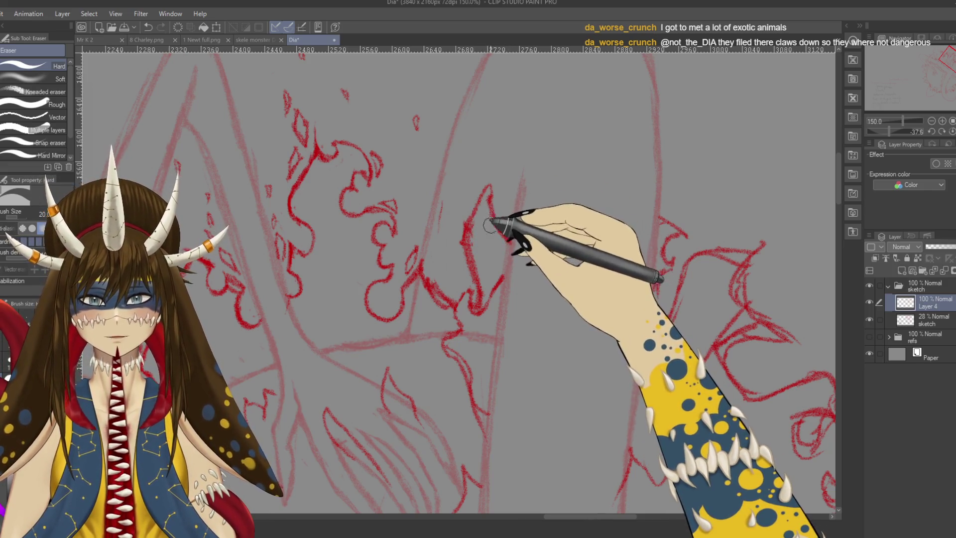
key("p")
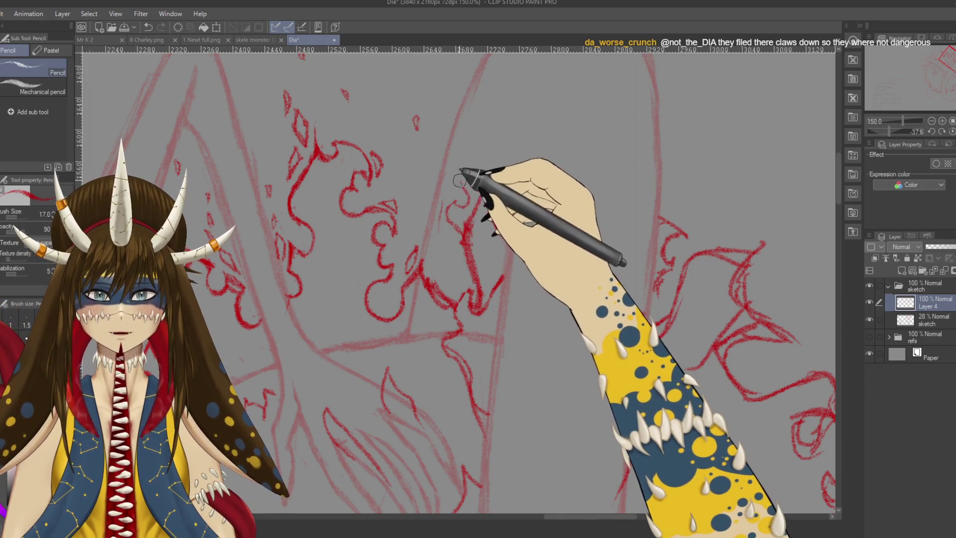
mouse_move(457, 182)
left_mouse_down()
mouse_move(493, 188)
mouse_move(506, 230)
left_mouse_up()
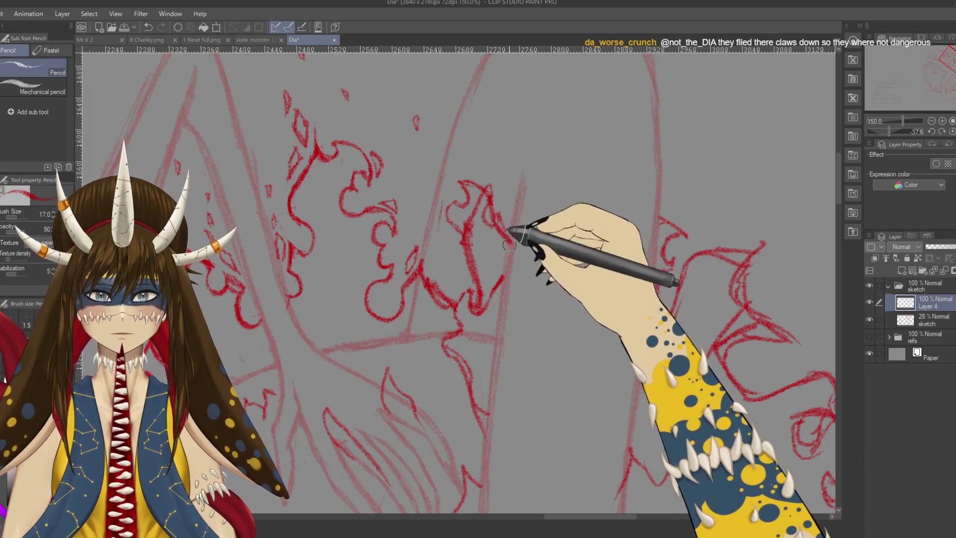
Erase and redraw stray flame lines, then save the drawing 'Dia' with Ctrl+S
key("e")
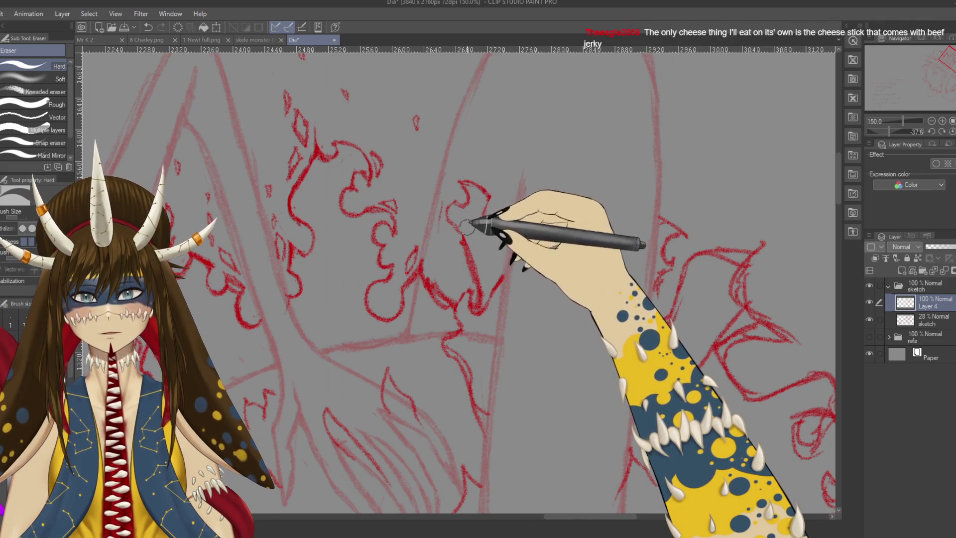
key("p")
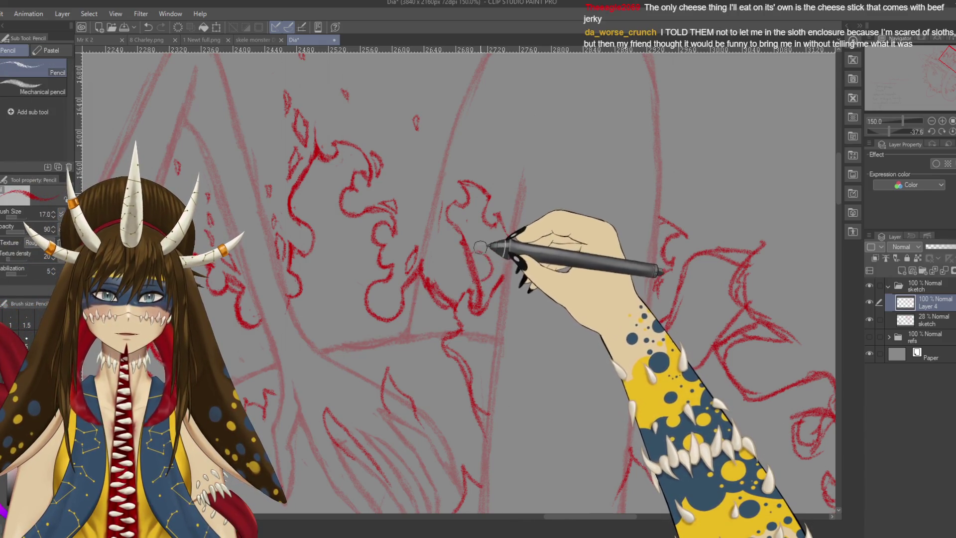
key("e")
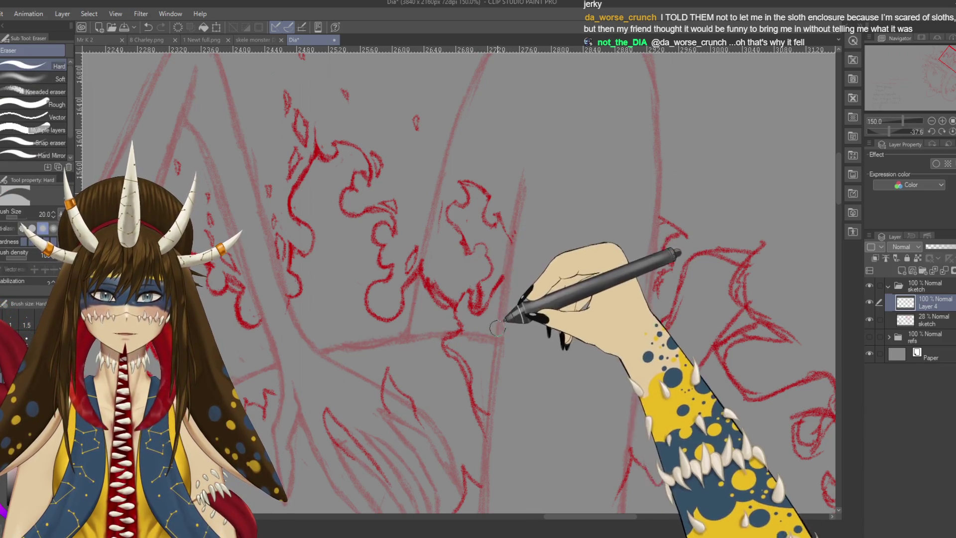
key("p")
key("ctrl+s")
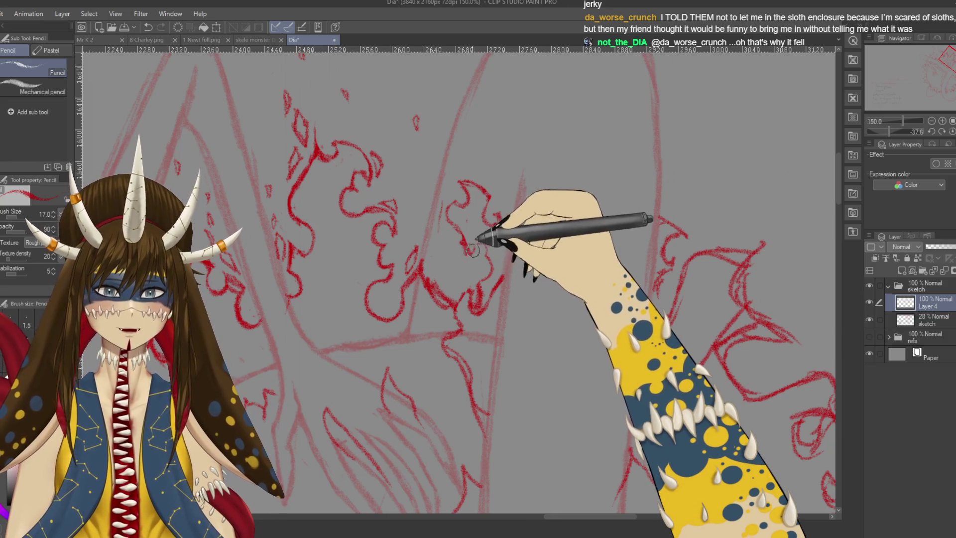
left_click_drag(482, 273, 475, 308)
left_click_drag(490, 197, 500, 260)
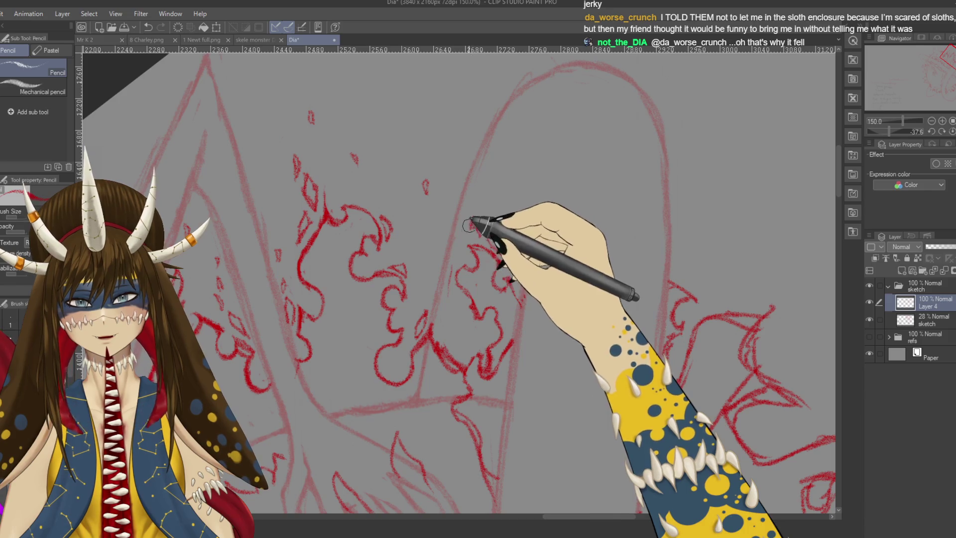
scroll(498, 223, "down", 4)
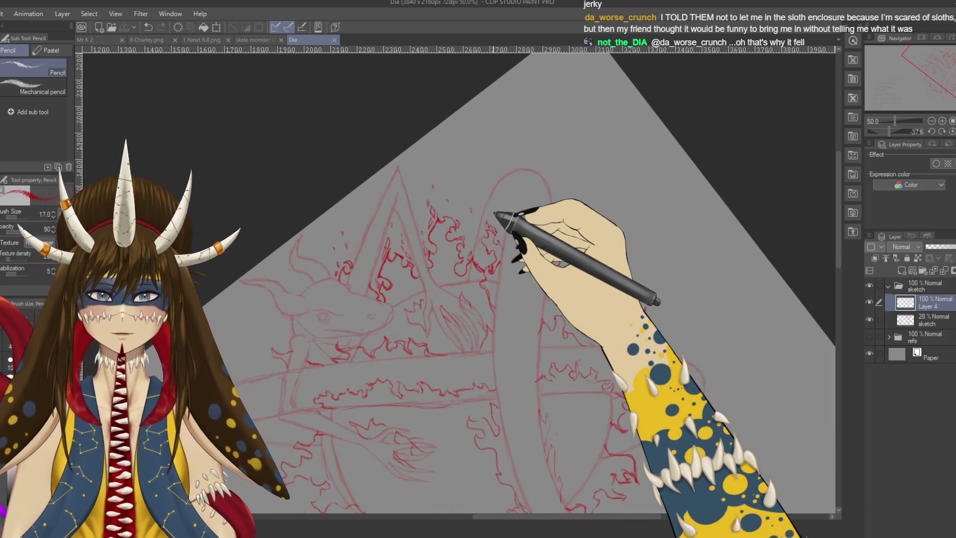
scroll(496, 213, "down", 2)
key("r")
left_click_drag(513, 214, 669, 371)
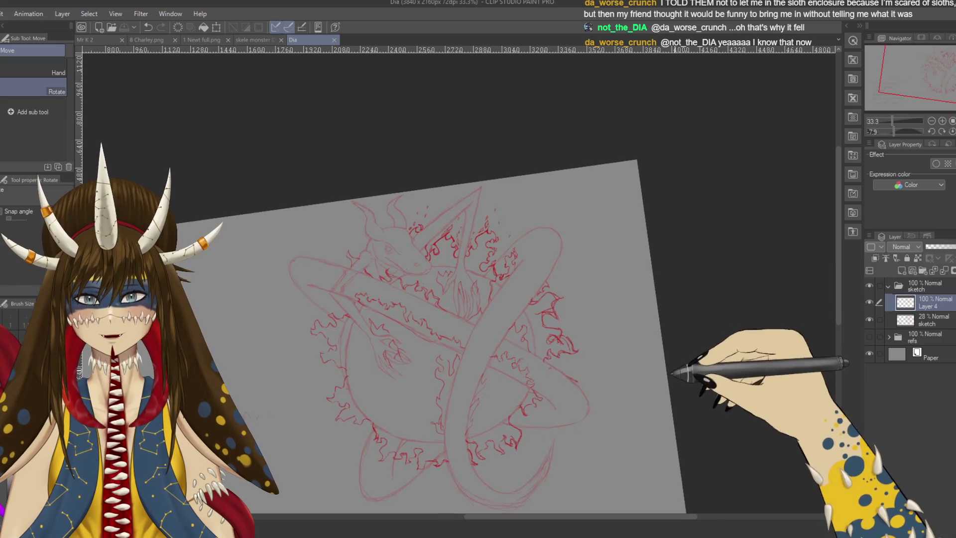
mouse_move(666, 406)
left_mouse_down()
mouse_move(646, 432)
mouse_move(666, 422)
left_mouse_up()
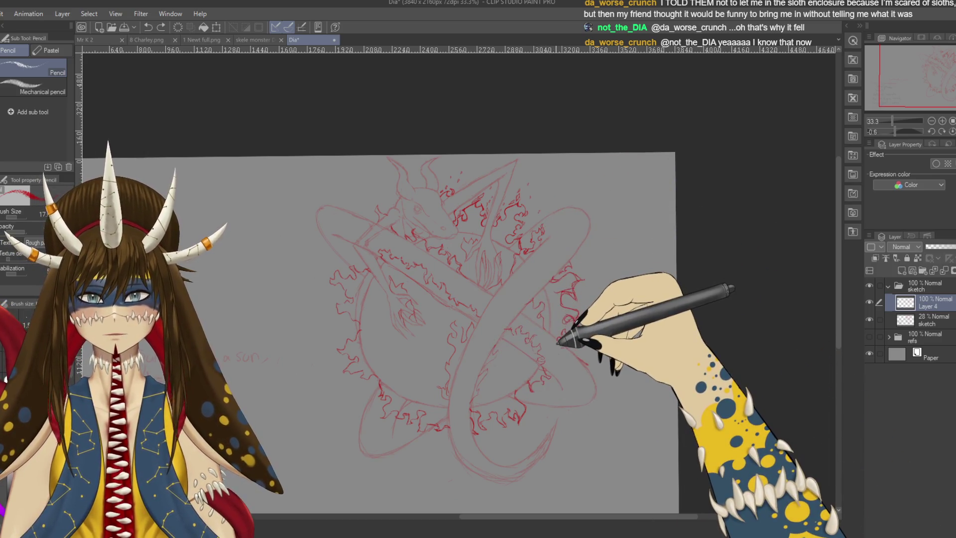
key("ctrl+minus")
scroll(558, 342, "up", 3)
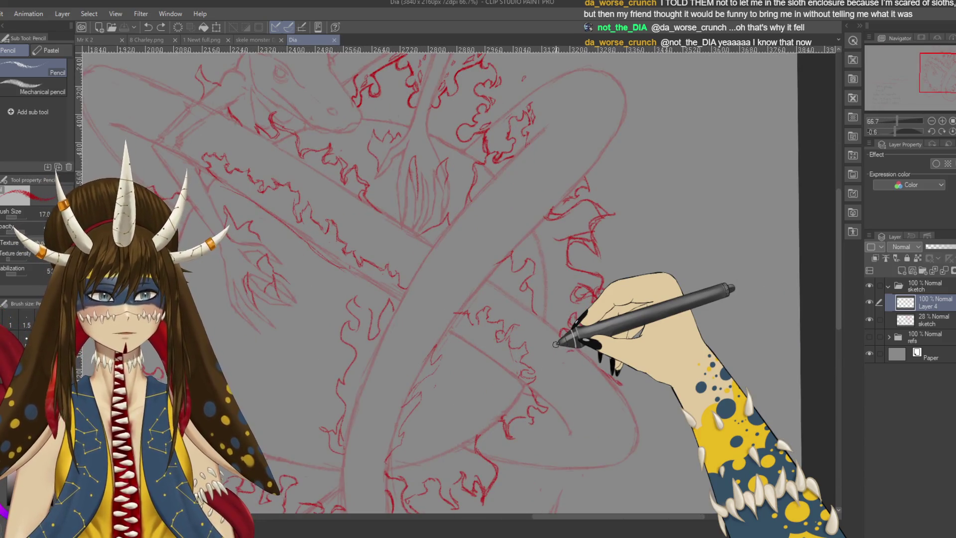
left_click_drag(555, 344, 595, 372)
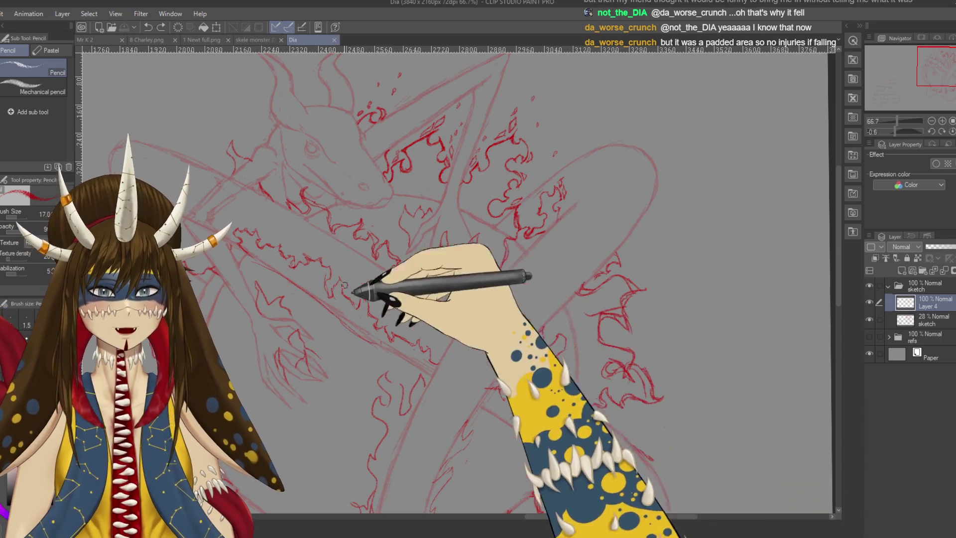
key("r")
left_click_drag(587, 344, 548, 278)
key("p")
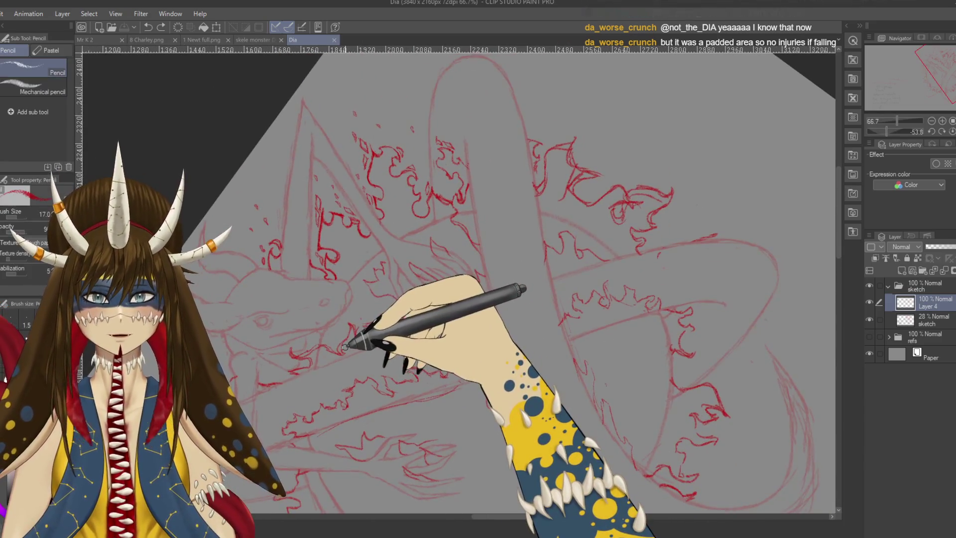
scroll(551, 346, "up", 4)
left_click_drag(552, 346, 572, 321)
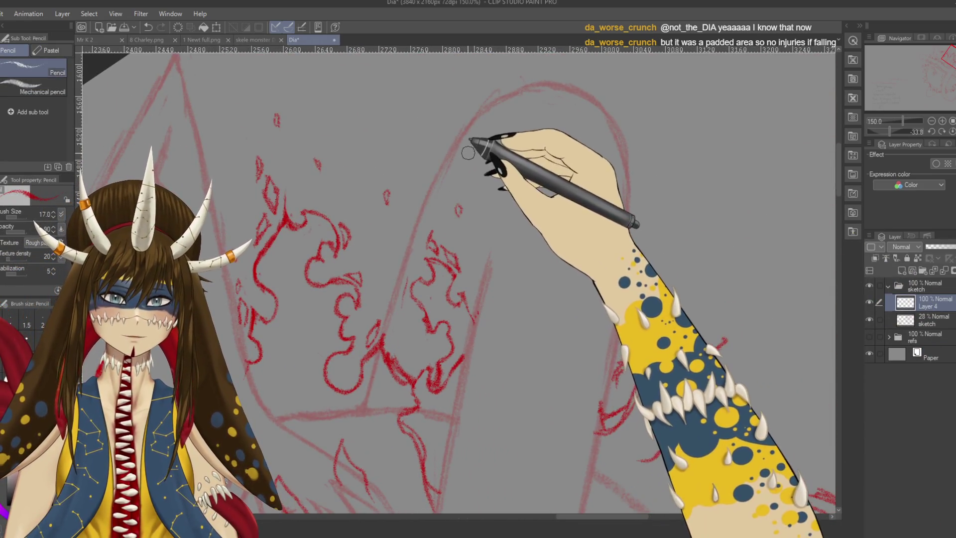
Move to the next stretch of band and touch up its flame strokes
left_click_drag(471, 154, 478, 214)
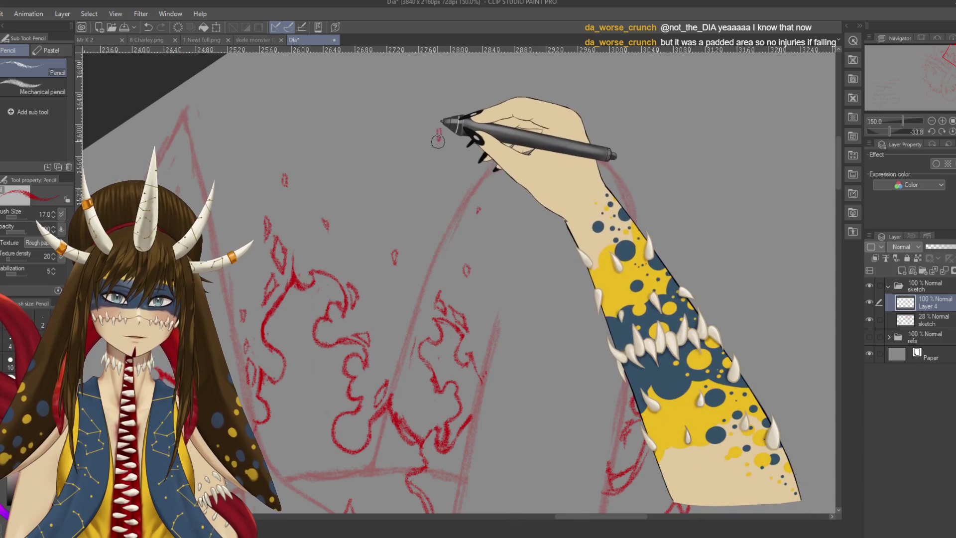
left_click_drag(559, 245, 417, 252)
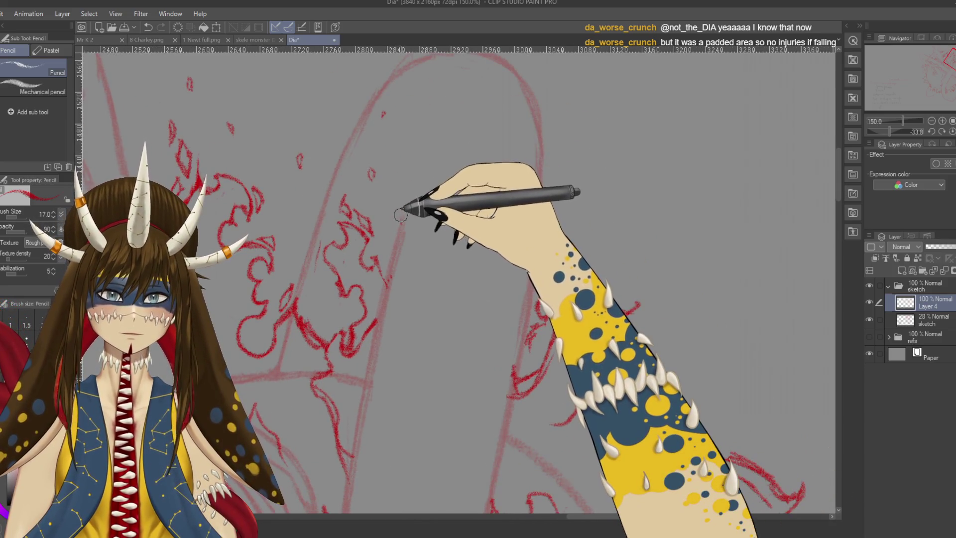
left_click_drag(447, 311, 463, 215)
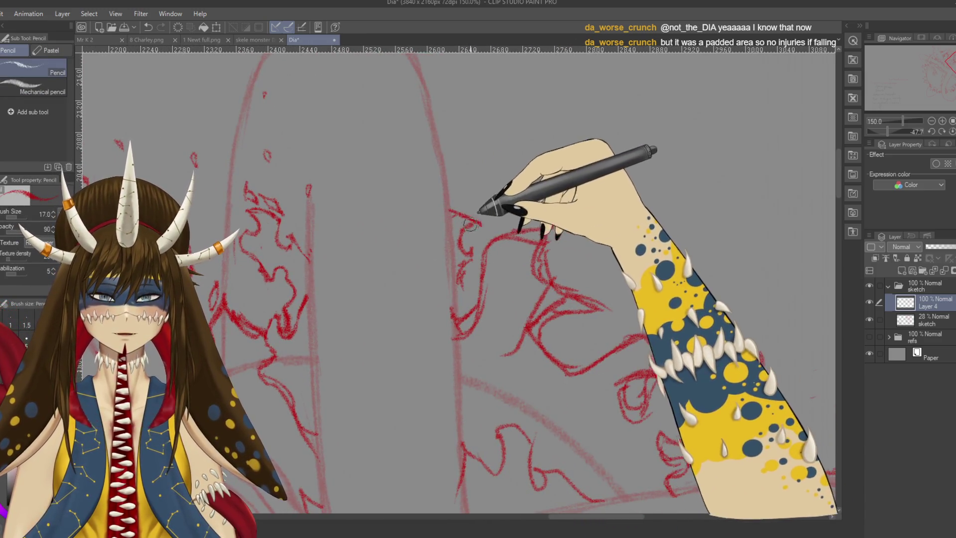
key("e")
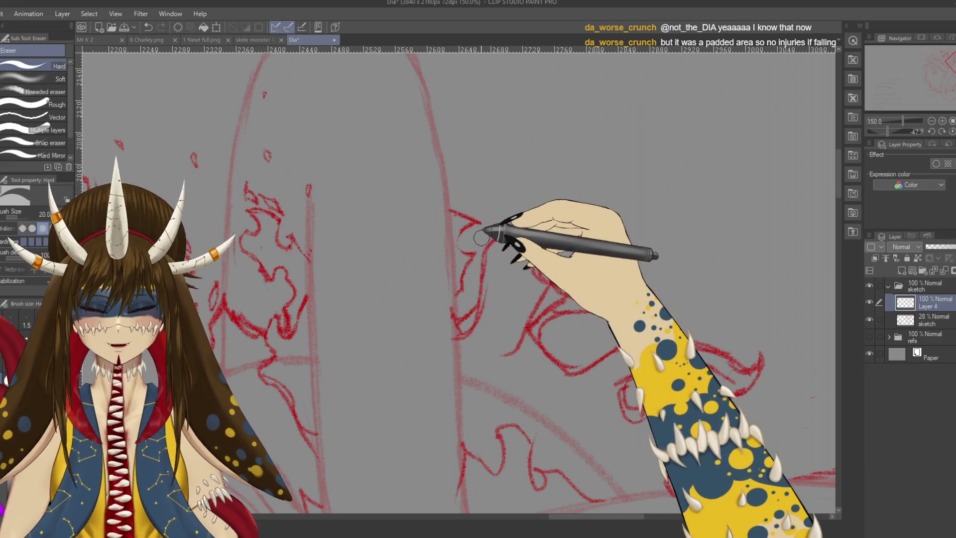
key("p")
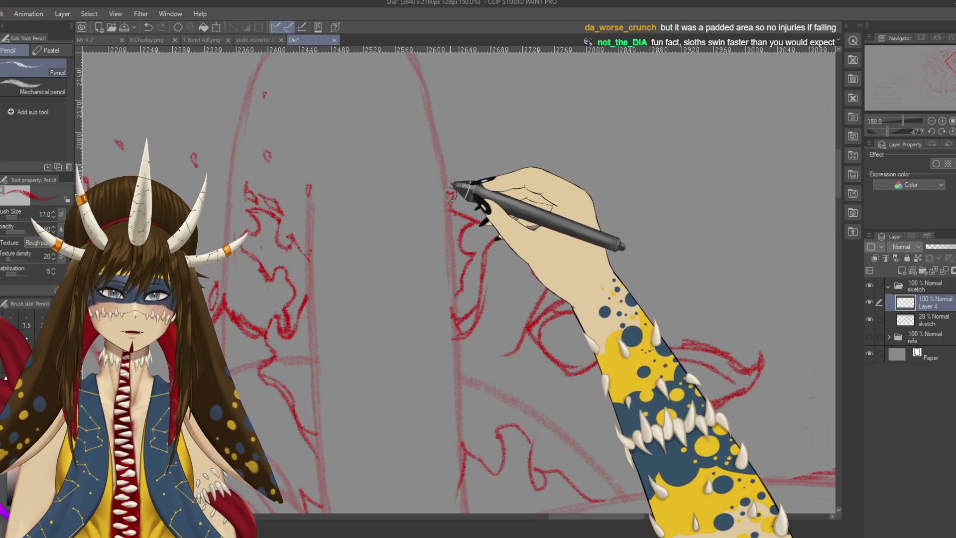
Refine the flames higher up the band, erasing stray lines before moving toward the left band
key("e")
key("p")
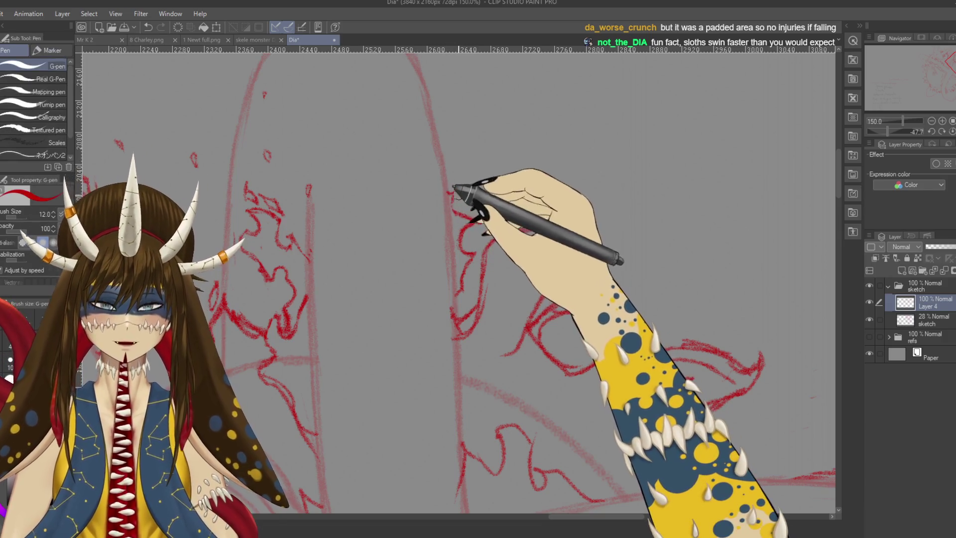
key("p")
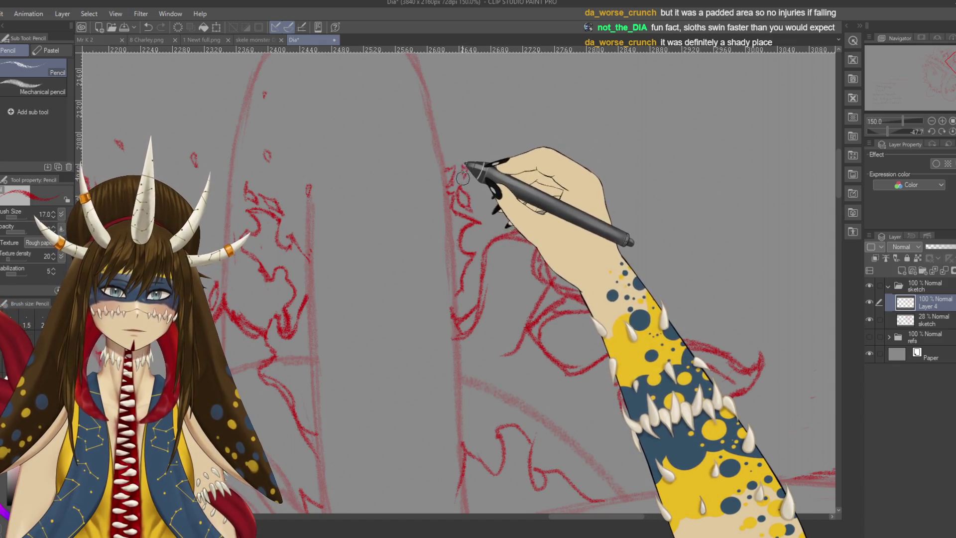
left_click_drag(462, 175, 478, 82)
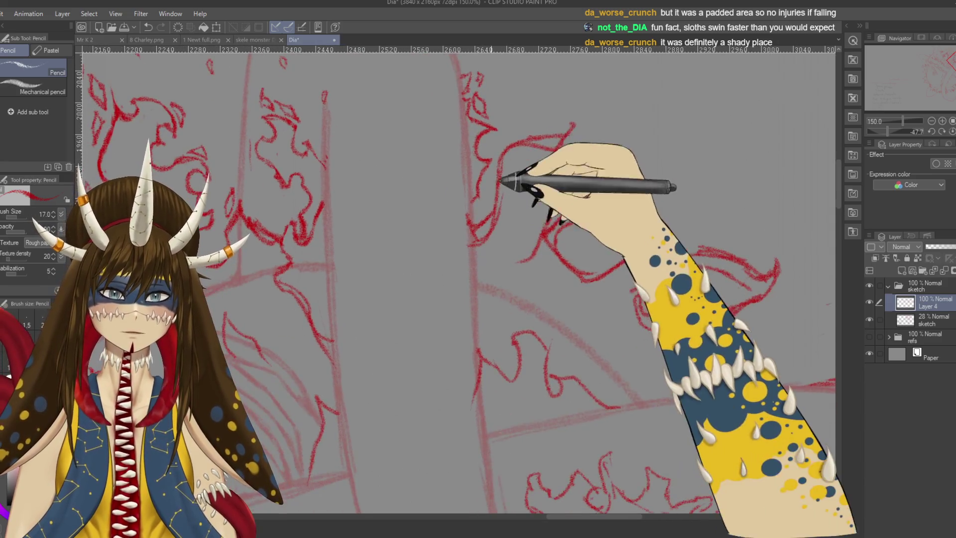
key("e")
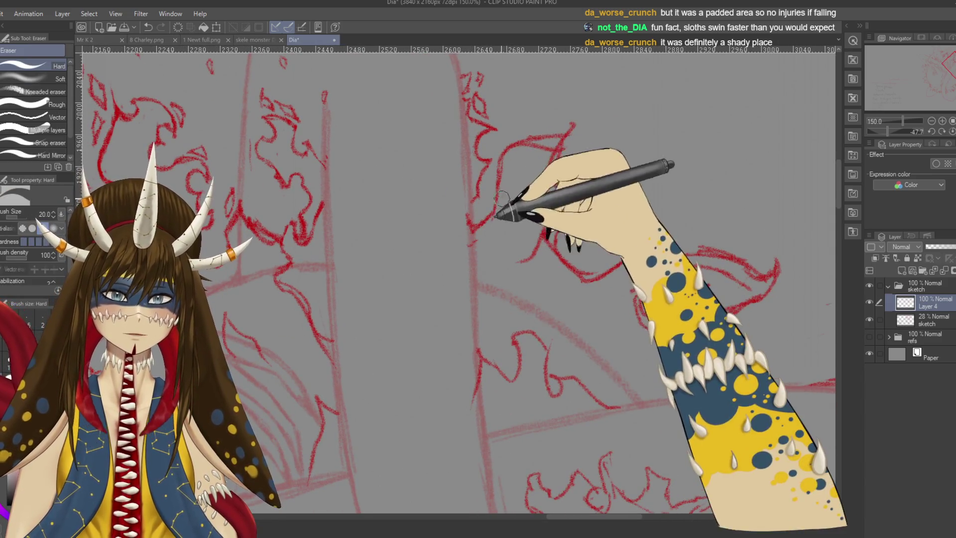
mouse_move(496, 216)
left_mouse_down()
mouse_move(345, 269)
mouse_move(412, 320)
left_mouse_up()
key("r")
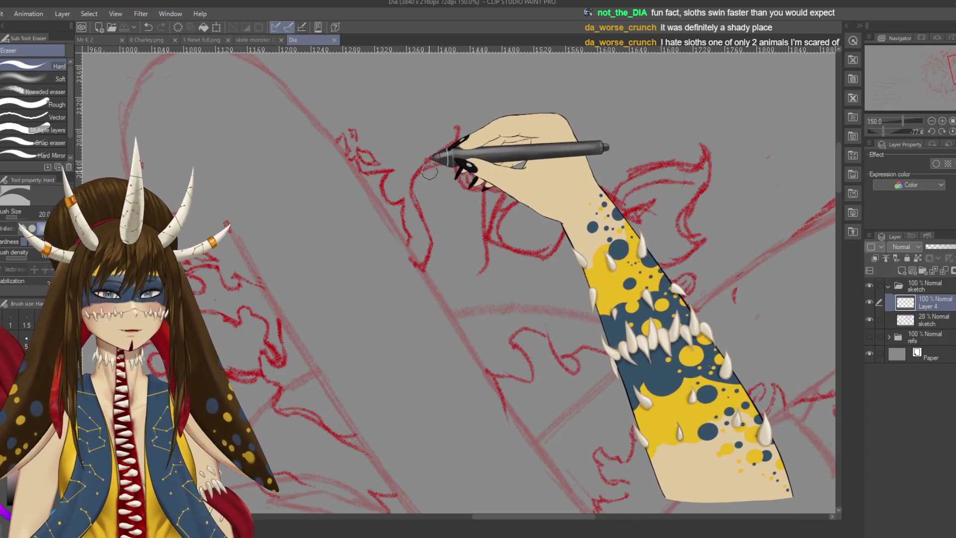
Erase part of an upper flame stroke and redraw fresh curls along the band's top edge
left_click_drag(429, 173, 437, 161)
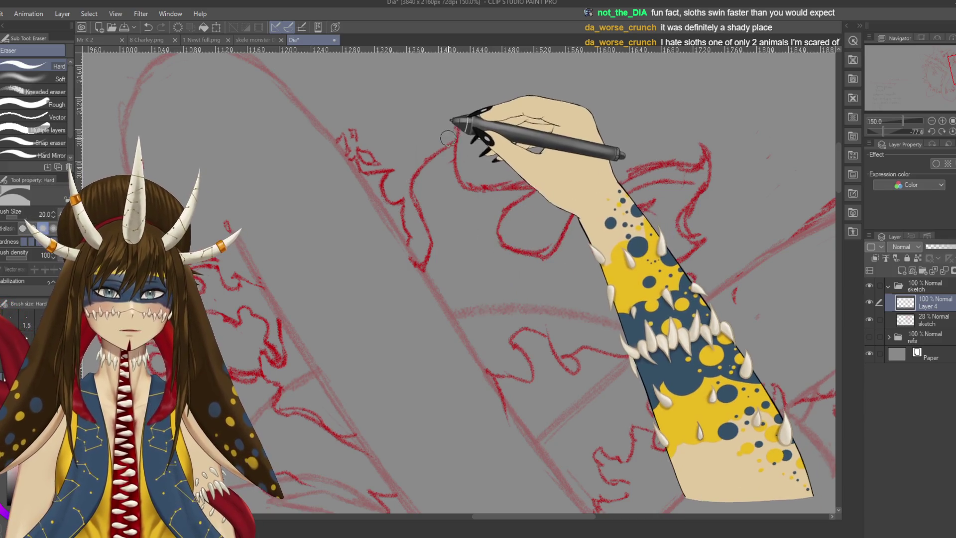
key("p")
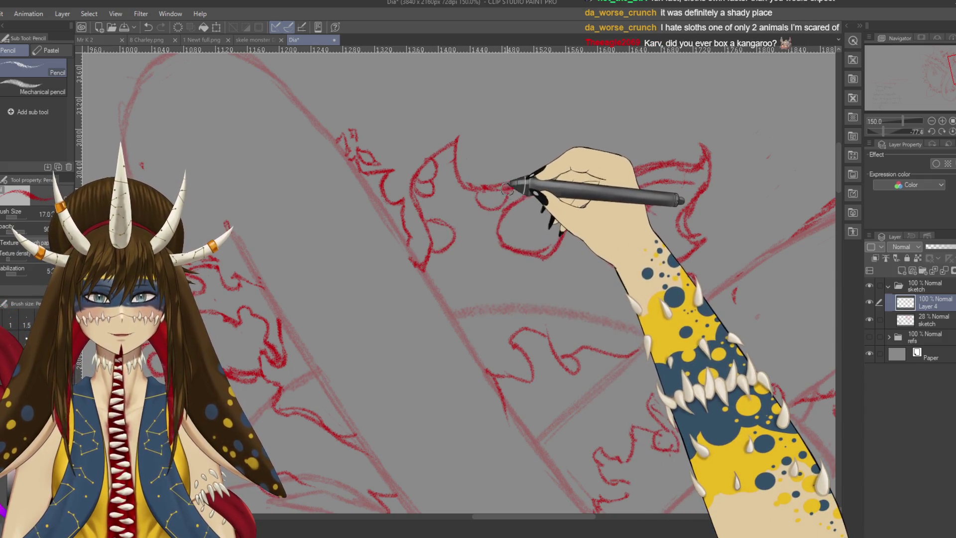
key("e")
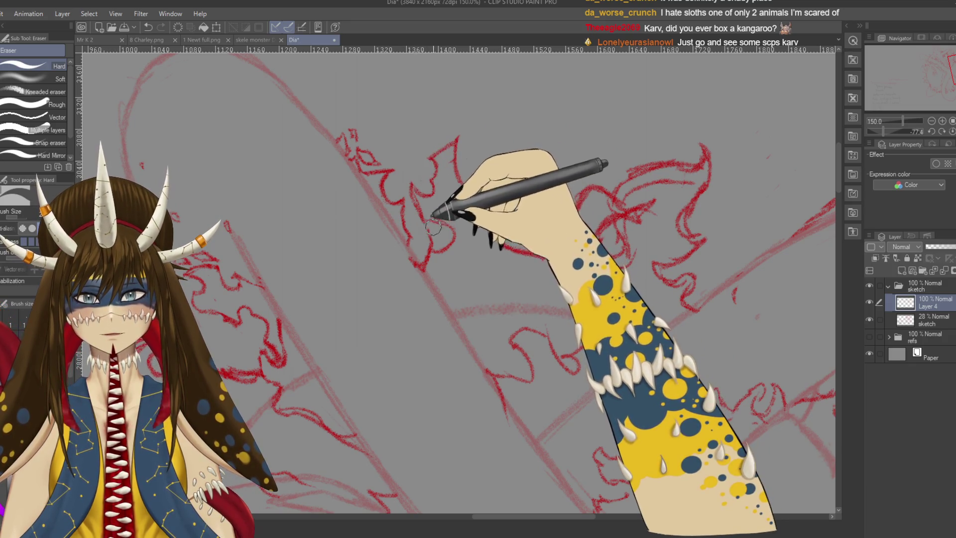
key("p")
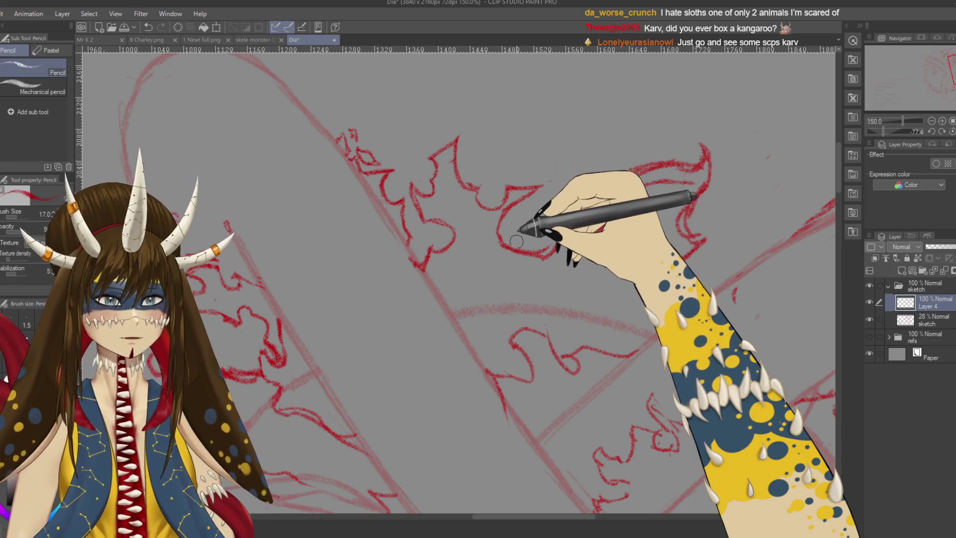
left_click_drag(510, 234, 534, 224)
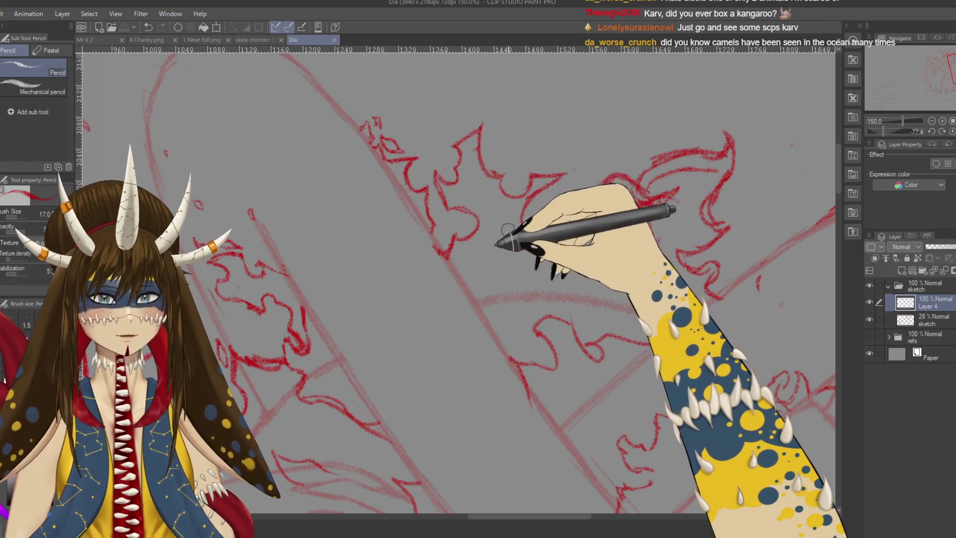